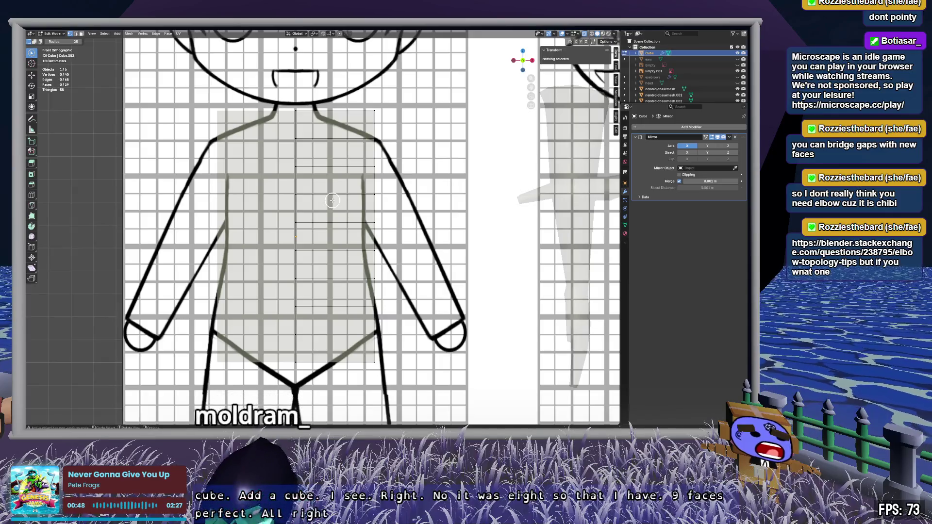
Step: Turn X-ray on and select the right-hand column of the torso block's faces
key("alt+z")
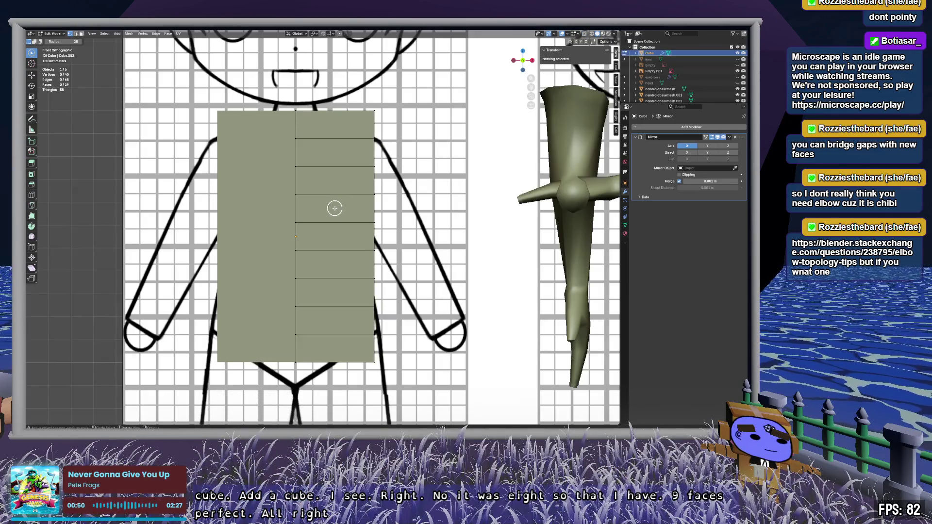
key("alt+z")
key("alt+z")
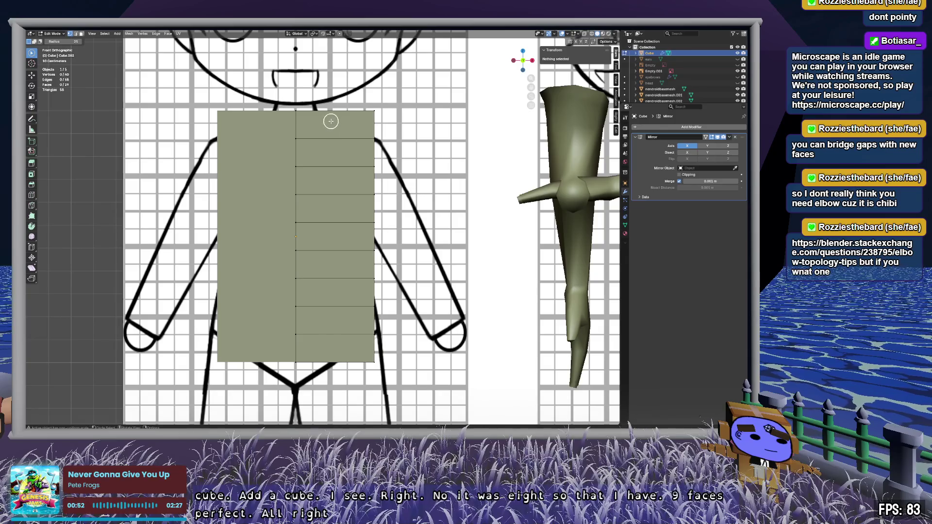
left_click_drag(339, 107, 333, 349)
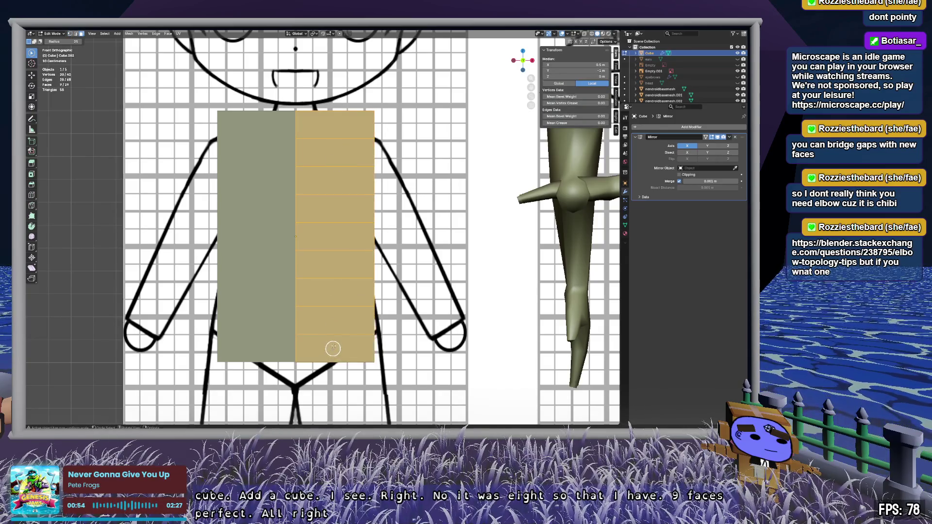
scroll(597, 199, "up", 7)
scroll(392, 229, "down", 8)
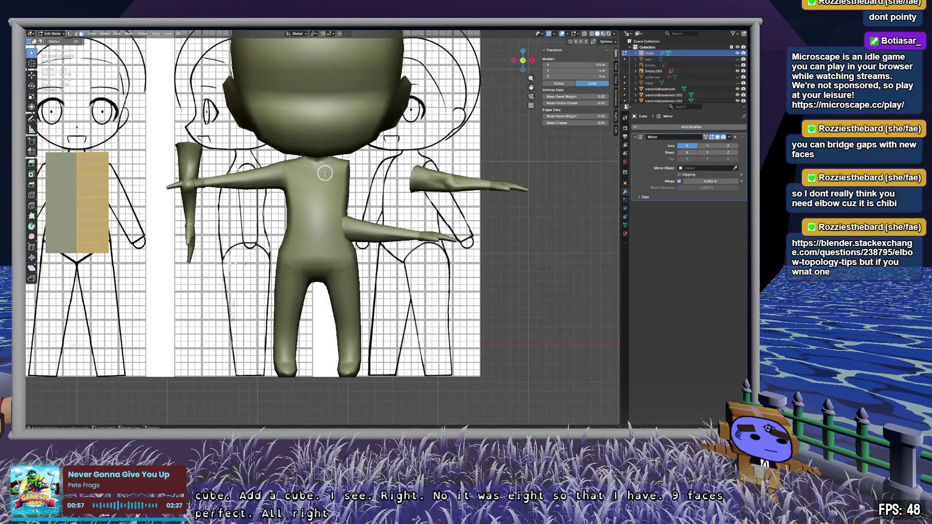
Step: Return to face editing on the torso block and frame it in front view beside the base body
key("Tab")
left_click(324, 199)
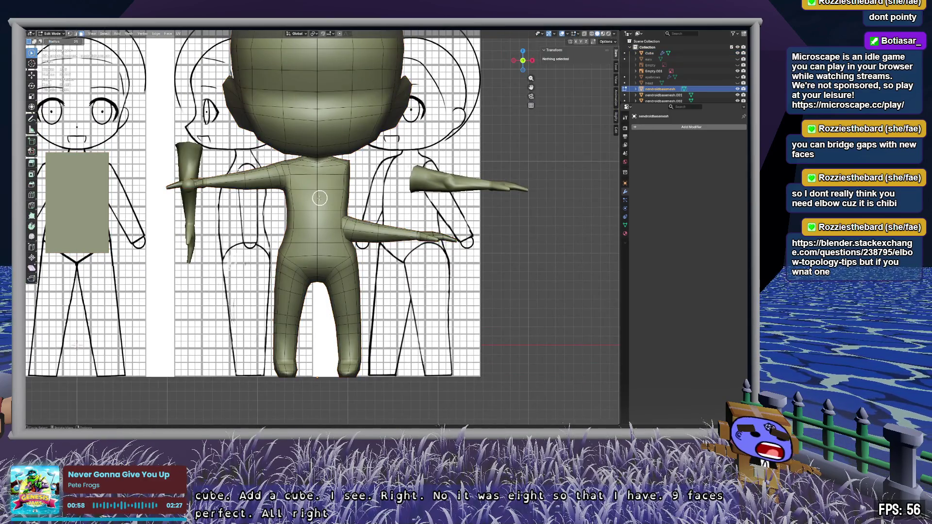
key("Tab")
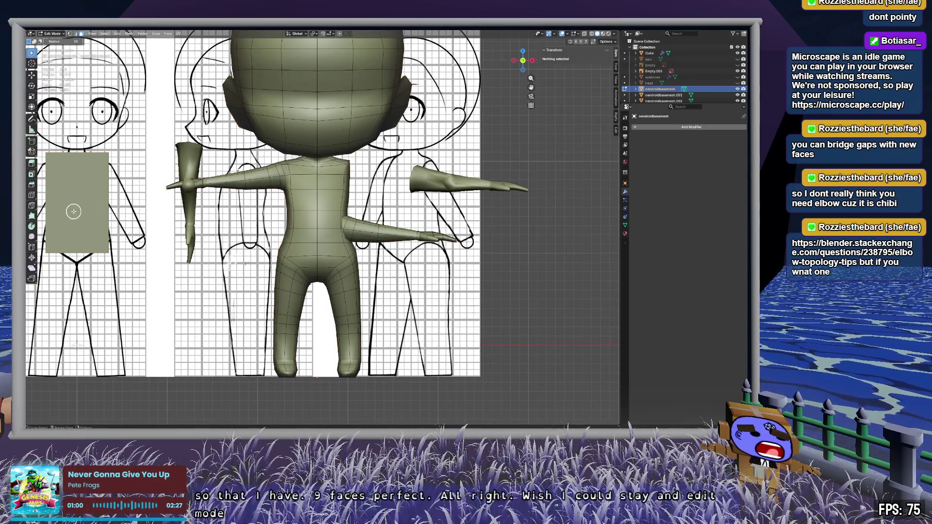
left_click(649, 53)
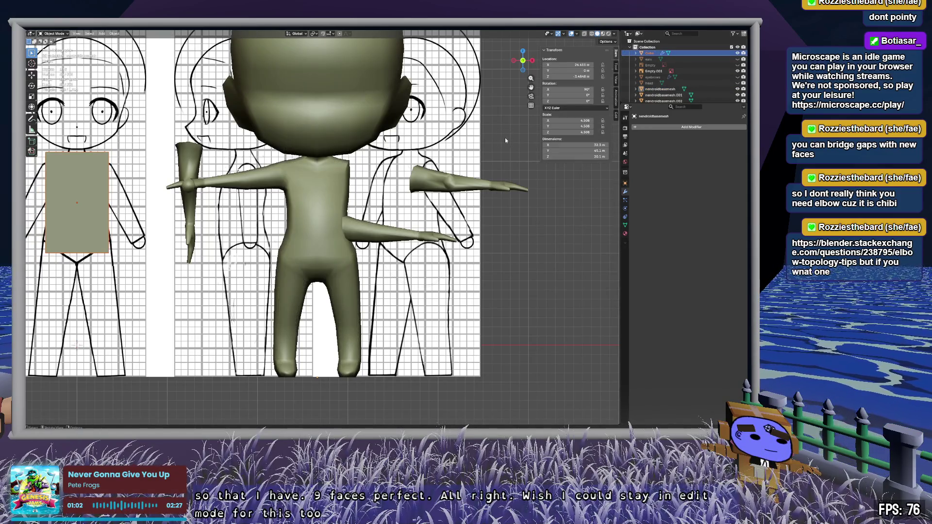
key("Tab")
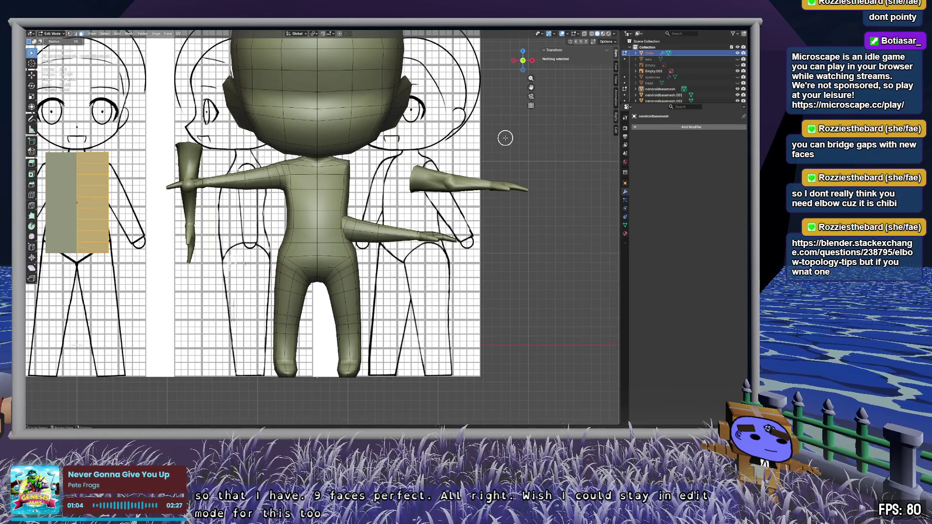
key("KP_1")
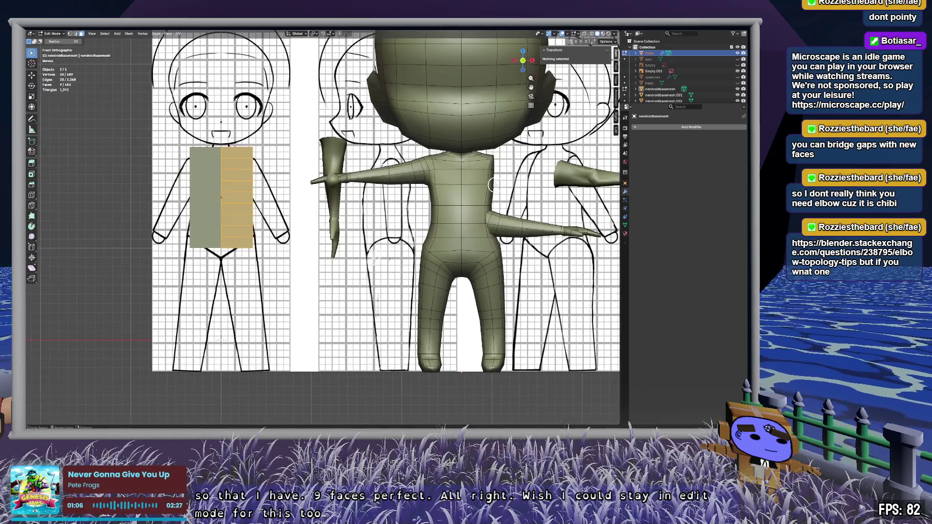
scroll(494, 184, "up", 4)
scroll(558, 181, "down", 2)
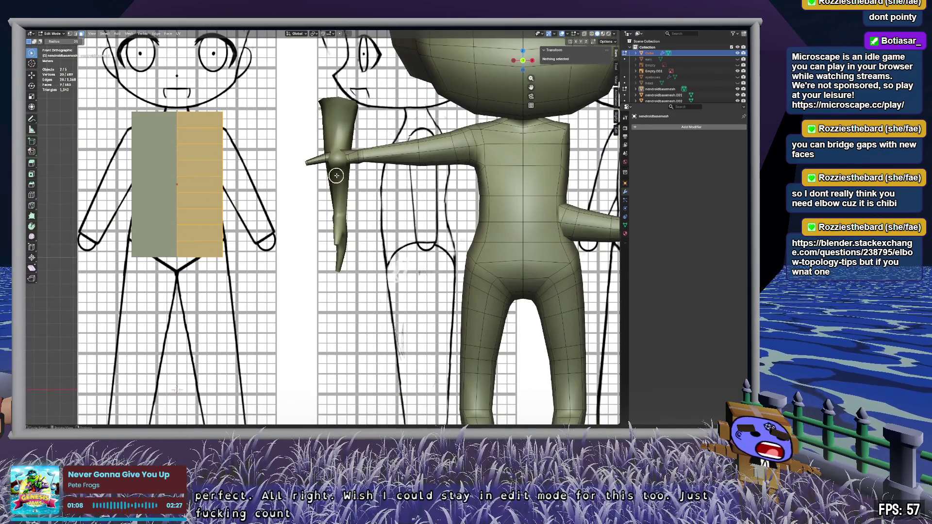
middle_click_drag(336, 176, 405, 175, "shift")
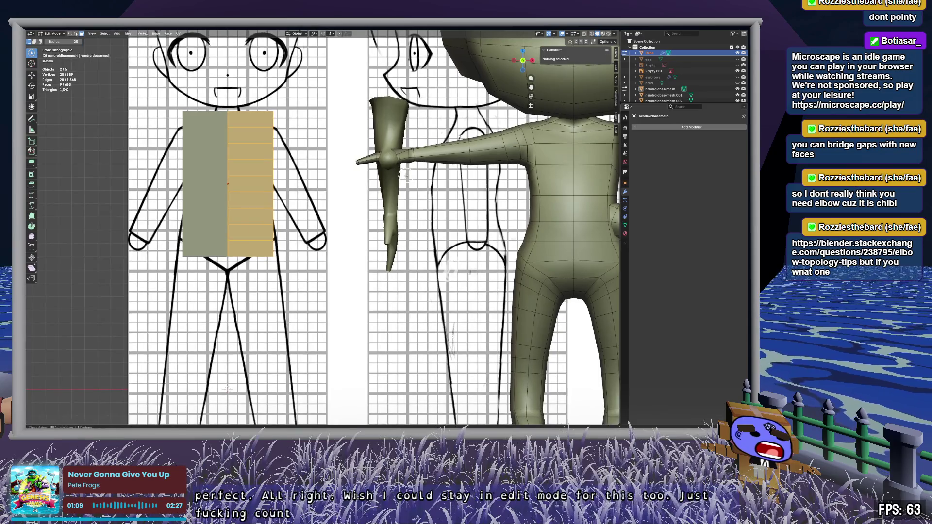
Step: Enable the Wireframe overlay so edges show on all solid-shaded meshes
left_click(578, 33)
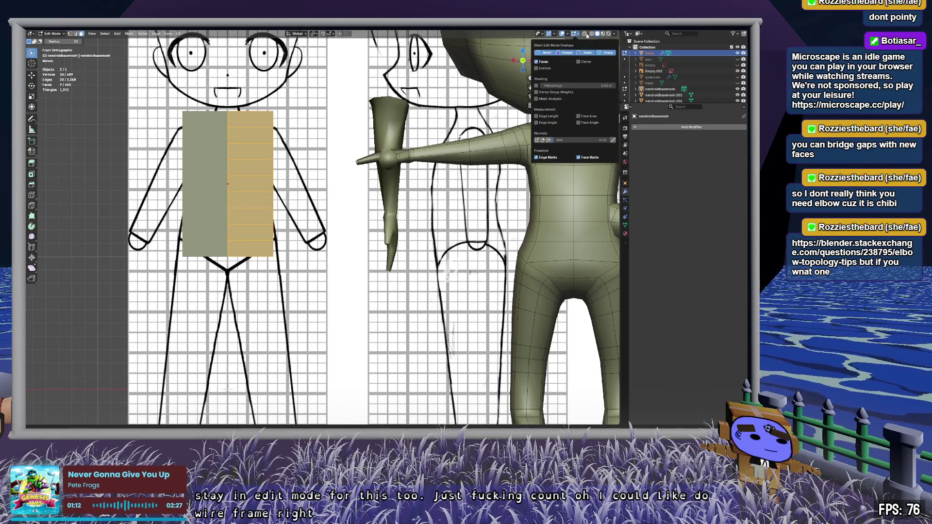
left_click(592, 34)
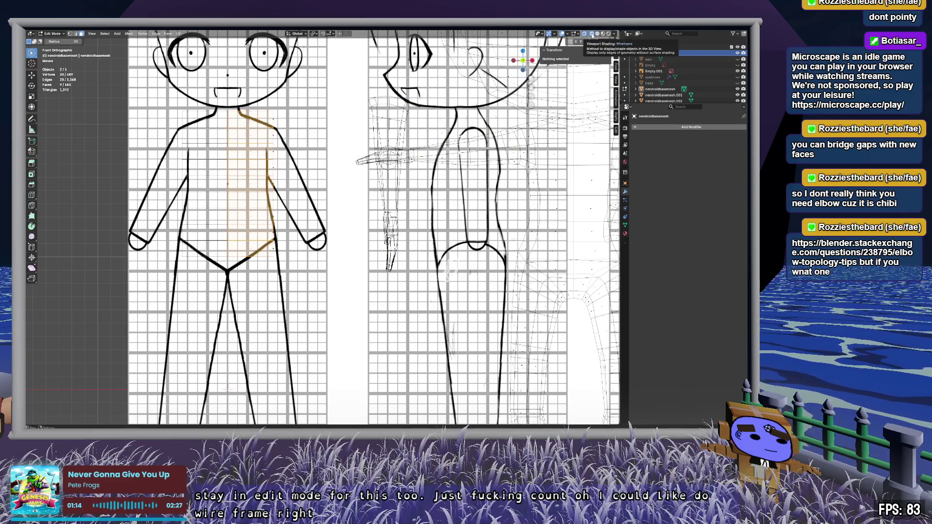
left_click(597, 34)
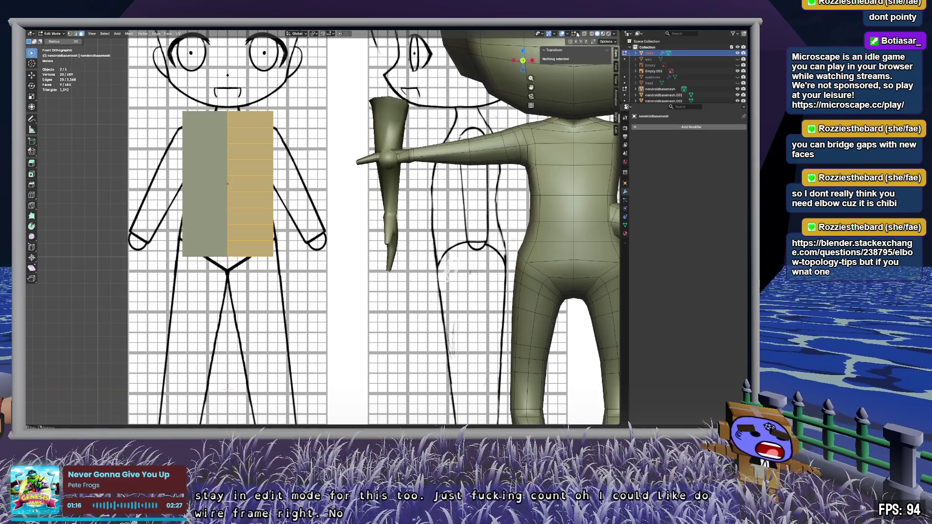
left_click(579, 35)
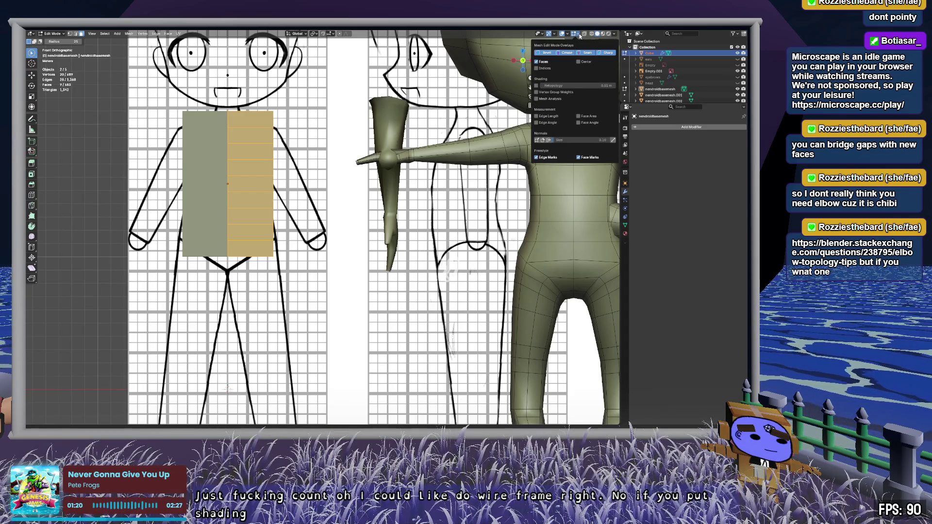
left_click(567, 35)
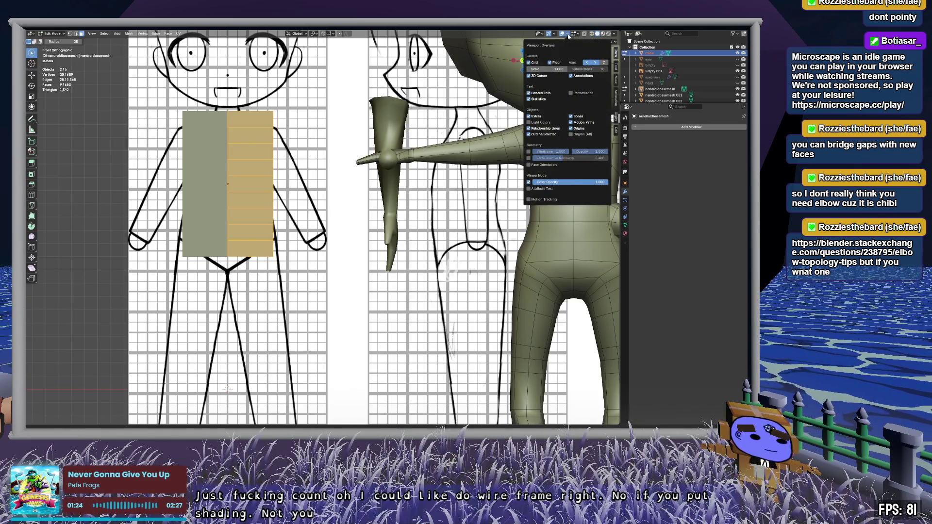
left_click(529, 151)
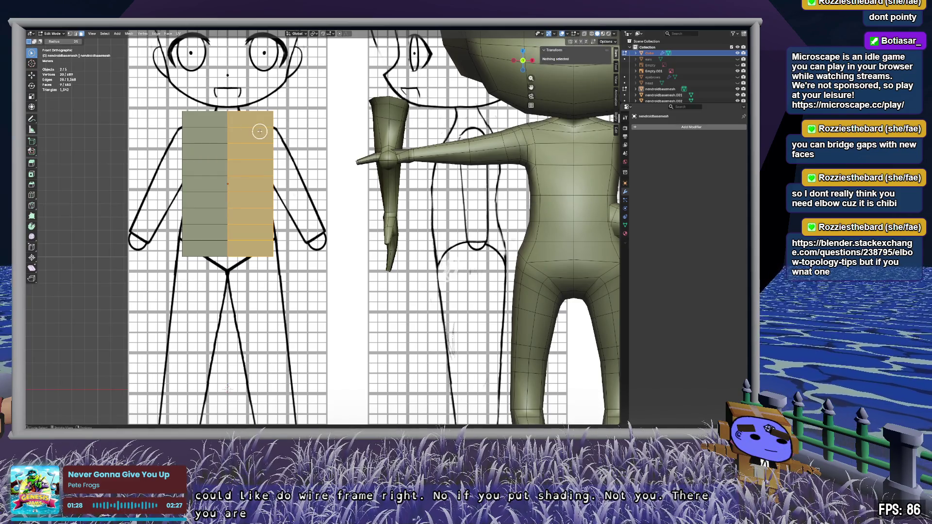
Step: Go back to Object Mode, orbit to a view from above, and select the torso block
key("Tab")
left_click(309, 157)
mouse_move(309, 156)
middle_mouse_down()
mouse_move(327, 153)
mouse_move(309, 195)
mouse_move(258, 131)
middle_mouse_up()
left_click(258, 131)
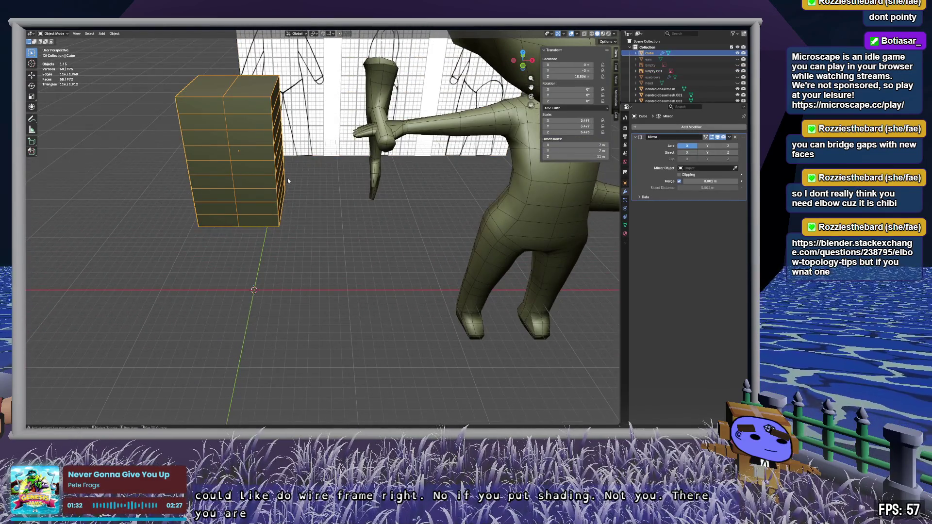
Step: Edit the torso block and circle-select a column of its faces
key("Tab")
scroll(319, 192, "up", 5)
key("c")
left_click(290, 162)
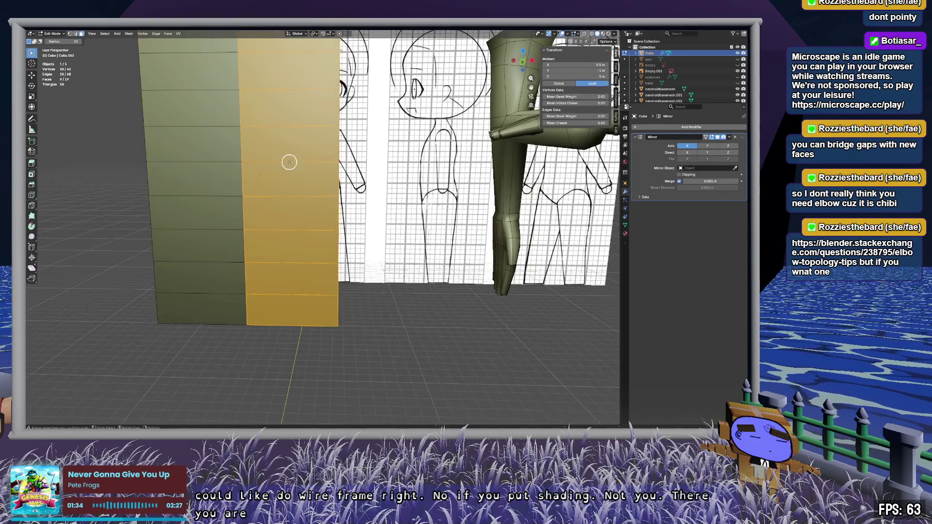
scroll(298, 155, "down", 10)
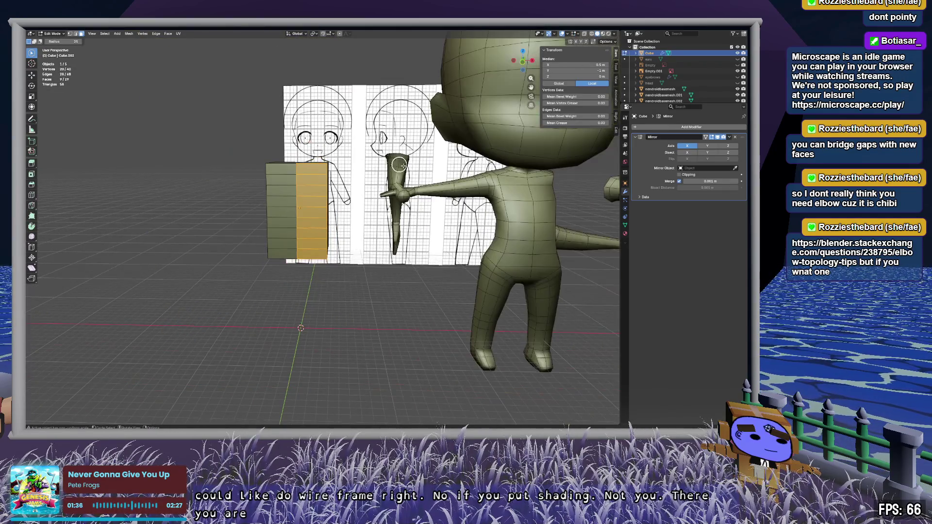
Step: Snap to front view, deselect all faces, and add the base body mesh to the selection
left_click(522, 62)
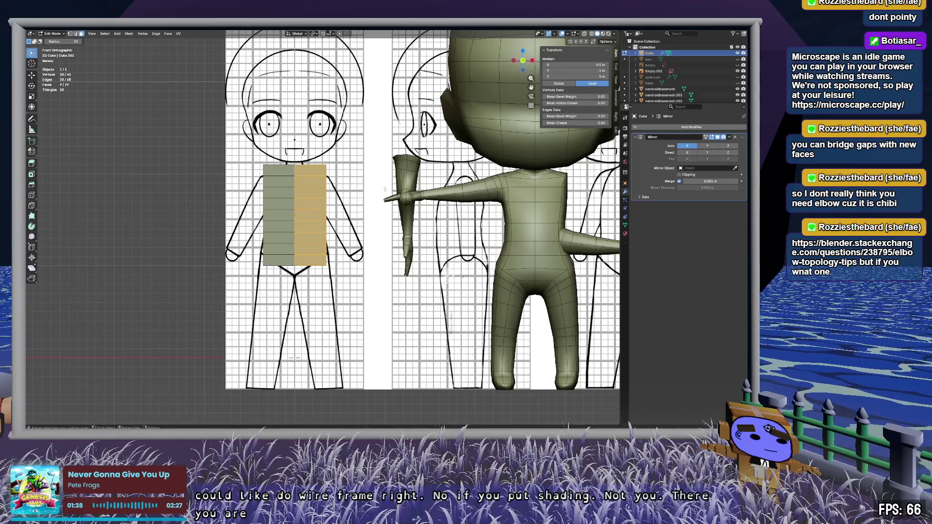
key("alt+a")
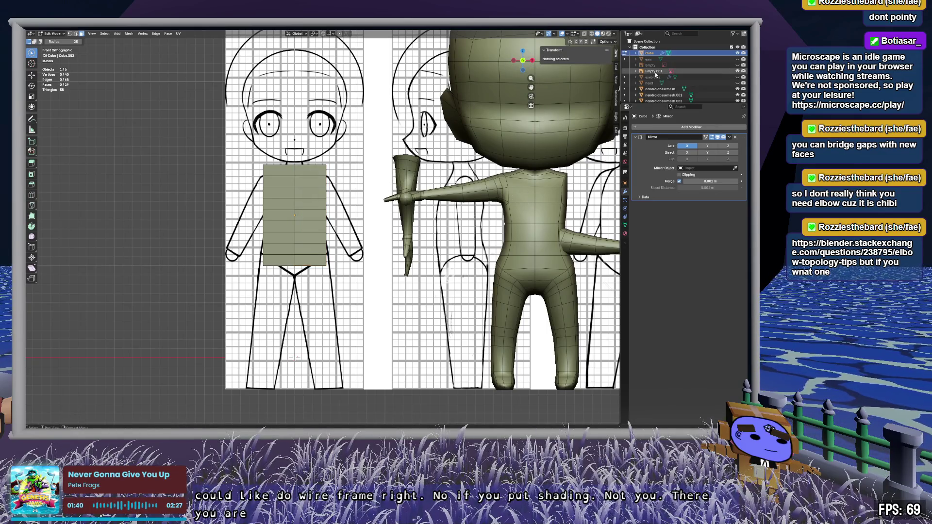
left_click(658, 92)
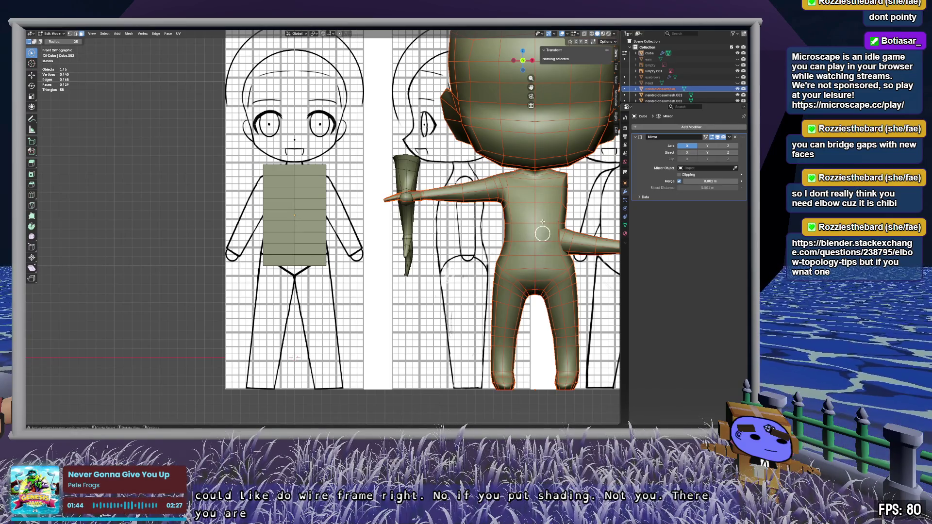
left_click(311, 254)
Step: Deselect the upper face to keep only the bottom-right face, then reframe the whole body
scroll(326, 265, "up", 8)
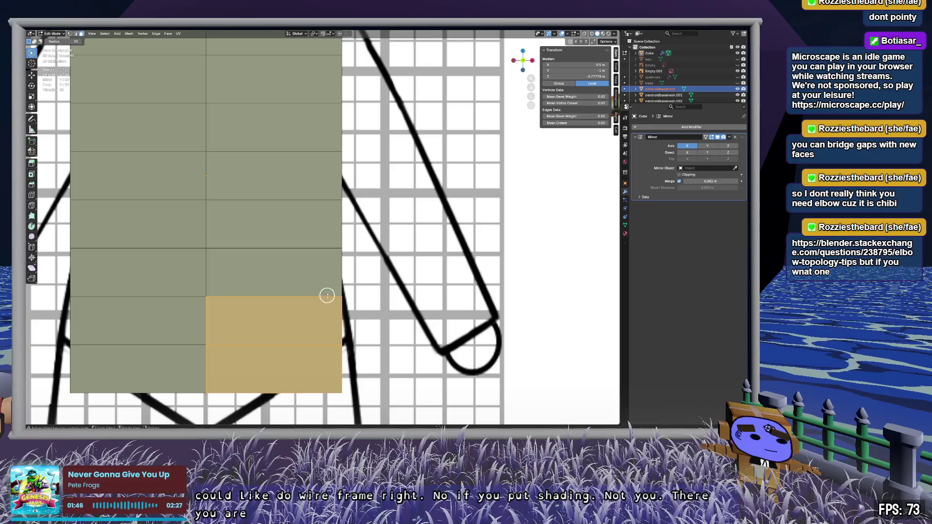
middle_click_drag(327, 296, 377, 90, "shift")
left_click(315, 173)
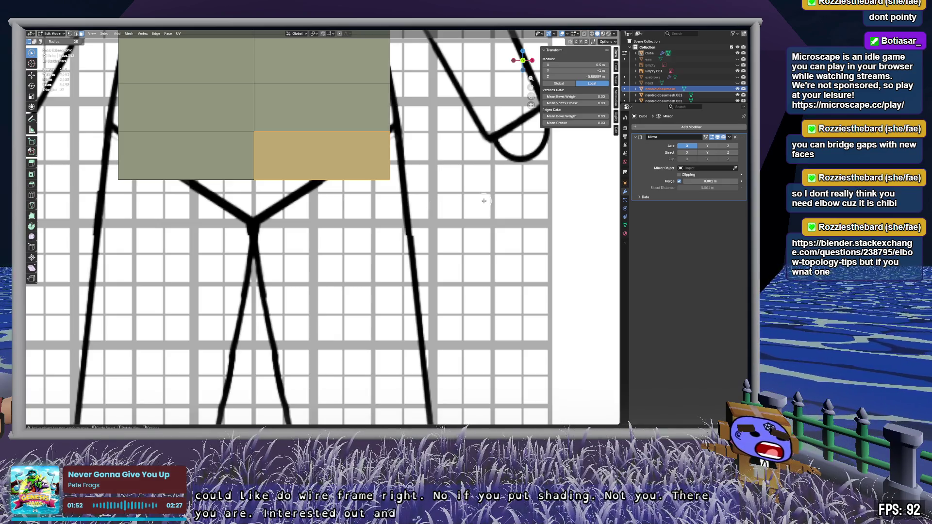
scroll(484, 201, "down", 6)
mouse_move(485, 200)
middle_mouse_down("shift")
mouse_move(340, 146)
mouse_move(255, 210)
mouse_move(314, 204)
middle_mouse_up("shift")
scroll(255, 210, "up", 4)
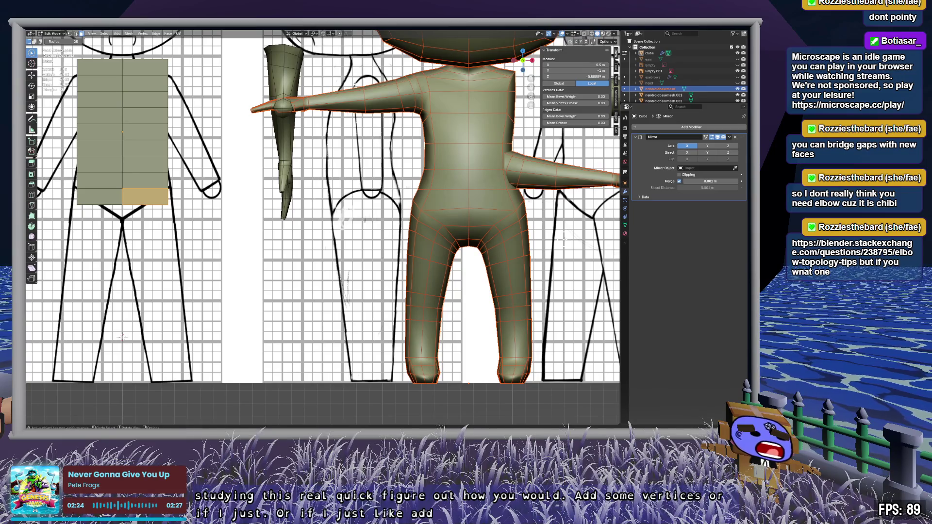
mouse_move(522, 272)
middle_mouse_down()
mouse_move(464, 273)
mouse_move(411, 241)
middle_mouse_up()
Step: Return to Object Mode, select the nendroidbasemesh body, and enter its Edit Mode
left_click(443, 112)
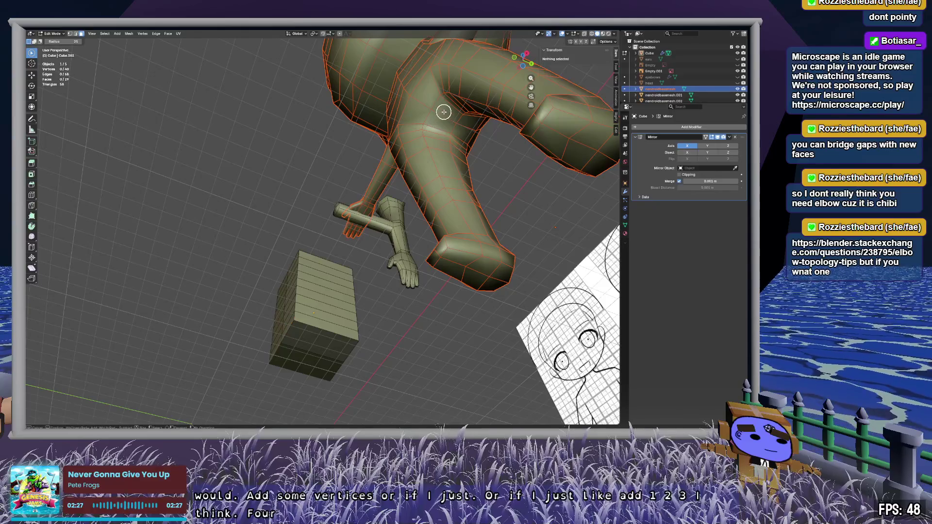
middle_click_drag(444, 117, 474, 135)
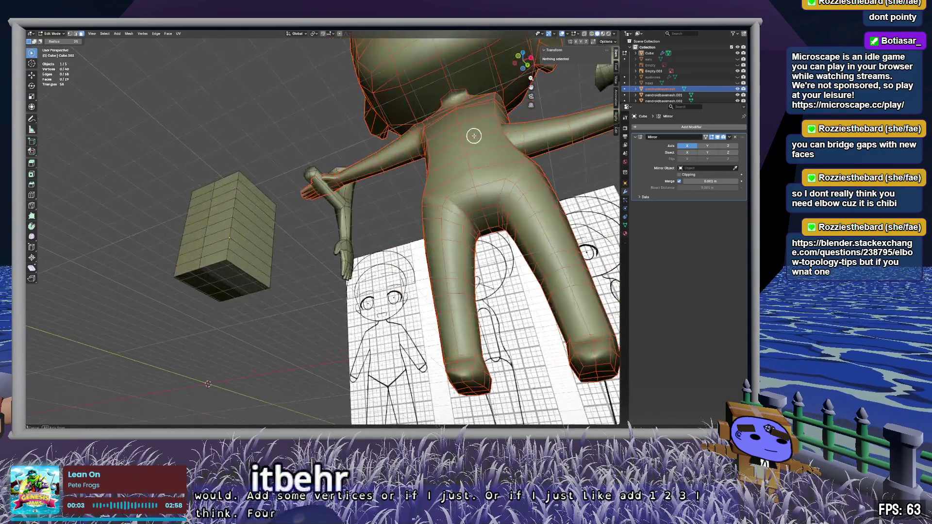
key("Tab")
left_click(493, 219)
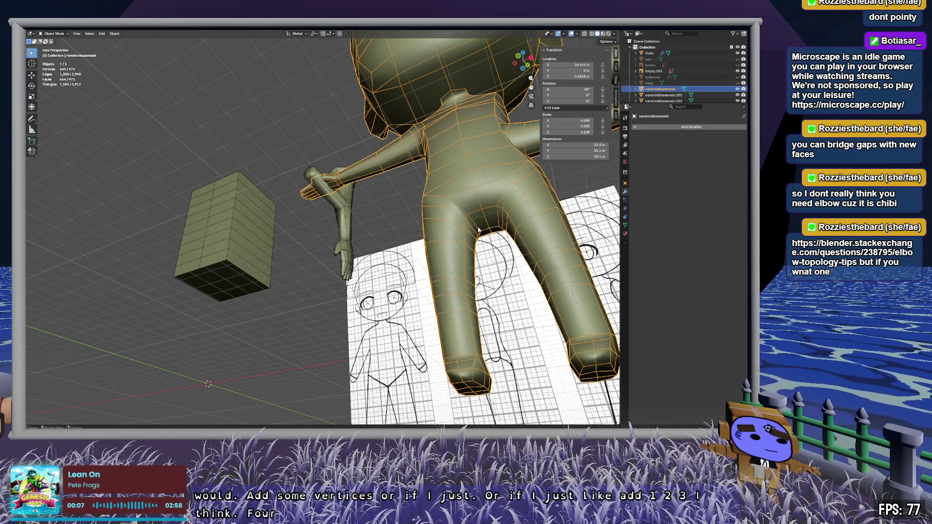
key("c")
middle_click(483, 205)
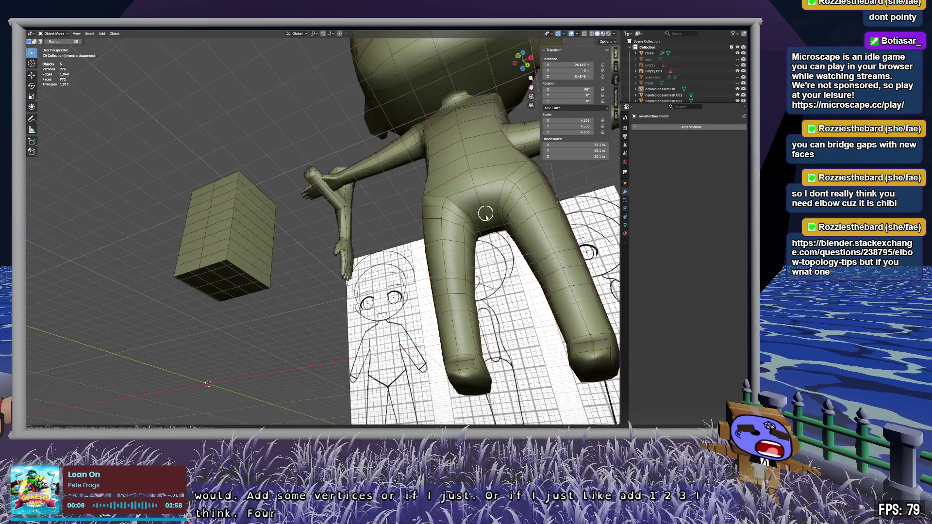
right_click(483, 205)
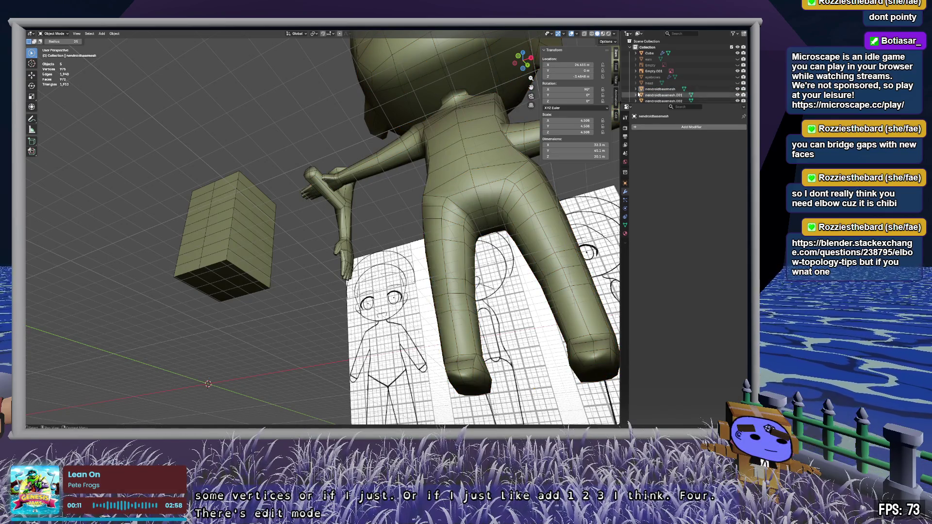
left_click(660, 89)
key("Tab")
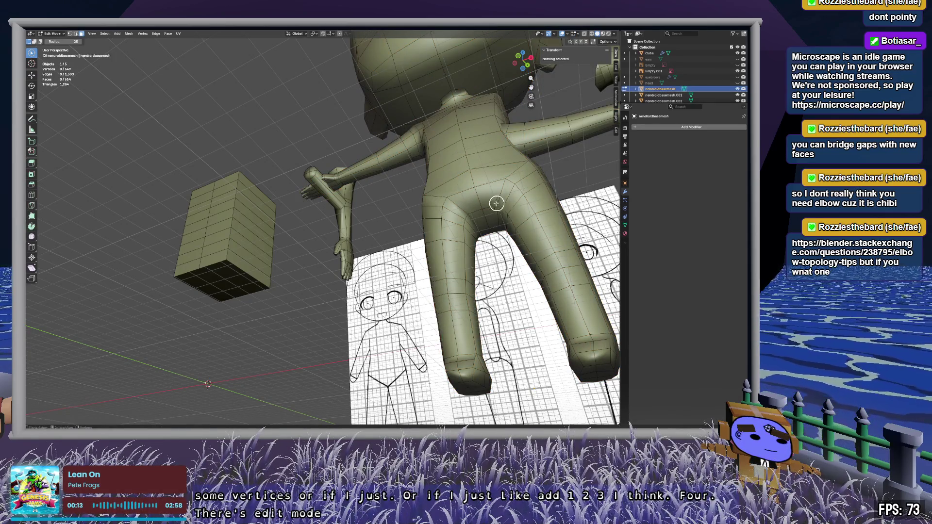
Step: Select the four crotch faces and orbit around to face the front of the legs
left_click_drag(493, 208, 487, 219)
mouse_move(485, 206)
middle_mouse_down()
mouse_move(369, 68)
mouse_move(454, 119)
mouse_move(461, 216)
middle_mouse_up()
left_click_drag(461, 216, 468, 235)
middle_click_drag(491, 219, 383, 204)
scroll(383, 204, "up", 5)
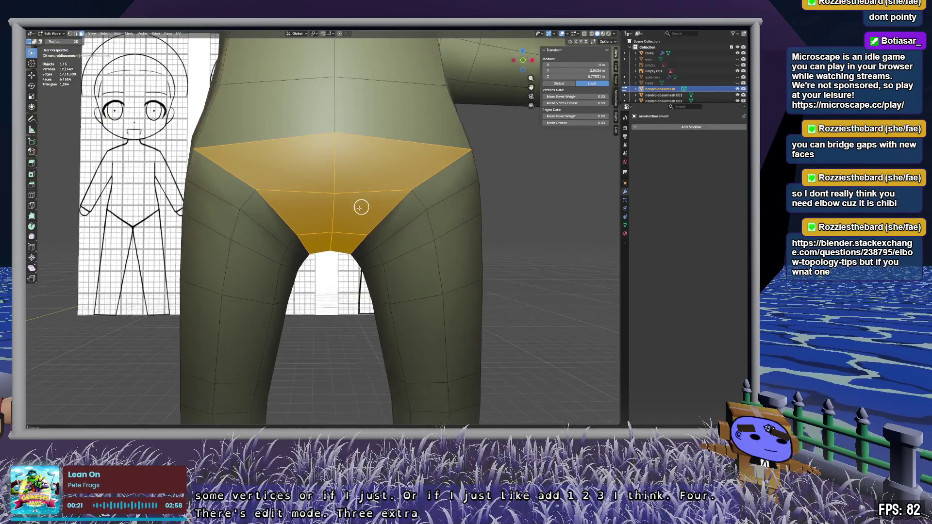
mouse_move(334, 262)
middle_mouse_down()
mouse_move(339, 248)
mouse_move(344, 264)
mouse_move(350, 256)
mouse_move(389, 262)
mouse_move(375, 265)
middle_mouse_up()
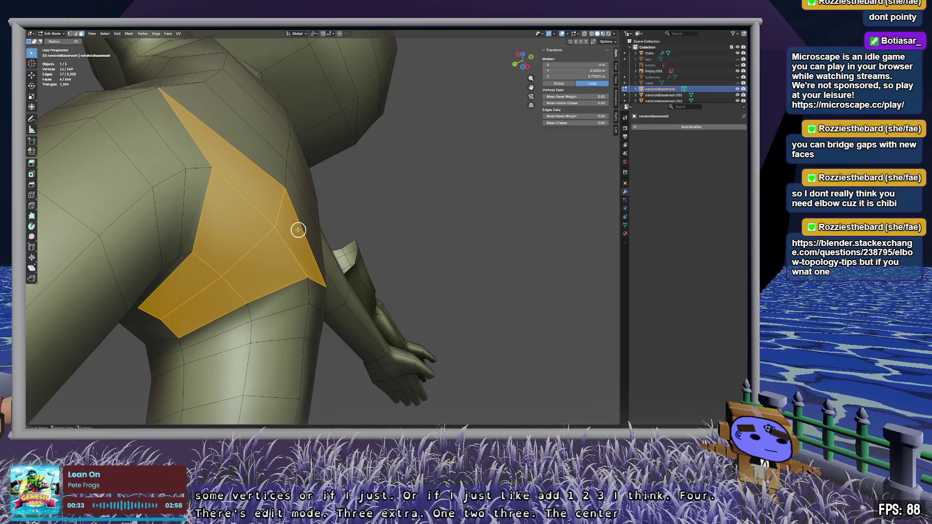
mouse_move(361, 338)
middle_mouse_down()
mouse_move(365, 321)
mouse_move(426, 249)
mouse_move(381, 256)
mouse_move(362, 269)
mouse_move(379, 273)
mouse_move(339, 304)
mouse_move(377, 298)
mouse_move(433, 262)
mouse_move(329, 133)
middle_mouse_up()
Step: Paint a ring of faces around the upper thigh, including the back of the hip
left_click_drag(352, 115, 265, 210)
mouse_move(265, 209)
middle_mouse_down()
mouse_move(281, 216)
mouse_move(406, 156)
middle_mouse_up()
mouse_move(406, 156)
left_mouse_down()
mouse_move(261, 229)
mouse_move(285, 209)
left_mouse_up()
mouse_move(235, 185)
middle_mouse_down()
mouse_move(447, 233)
mouse_move(388, 235)
mouse_move(439, 250)
middle_mouse_up()
scroll(389, 235, "down", 5)
left_click_drag(439, 250, 326, 170)
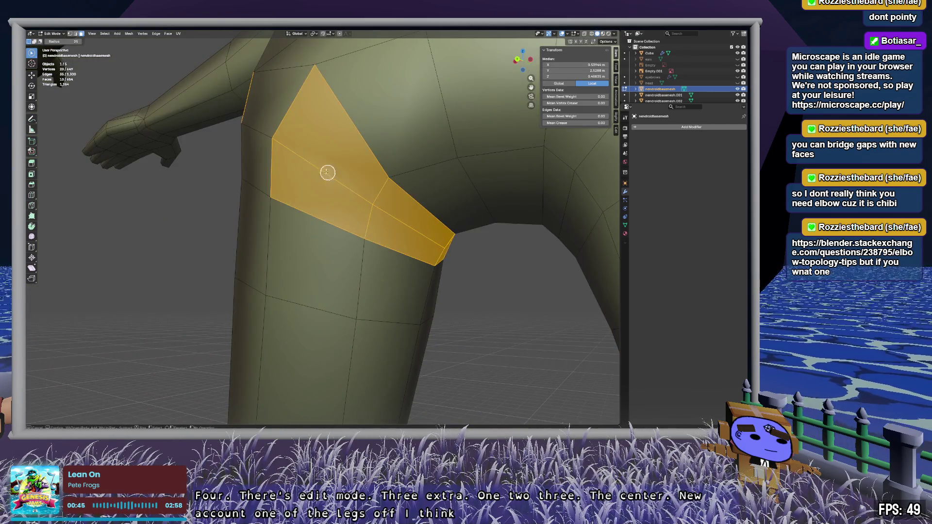
scroll(333, 164, "up", 2)
mouse_move(333, 164)
middle_mouse_down()
mouse_move(477, 225)
mouse_move(325, 166)
mouse_move(383, 196)
mouse_move(466, 185)
mouse_move(330, 262)
middle_mouse_up()
scroll(467, 185, "down", 4)
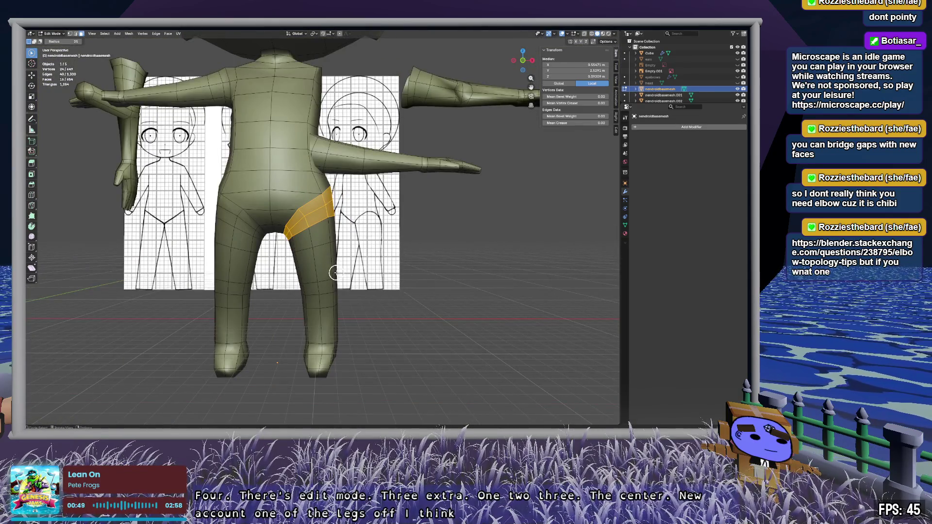
Step: Cancel the thigh move and select the entire left leg with X-ray on
key("Escape")
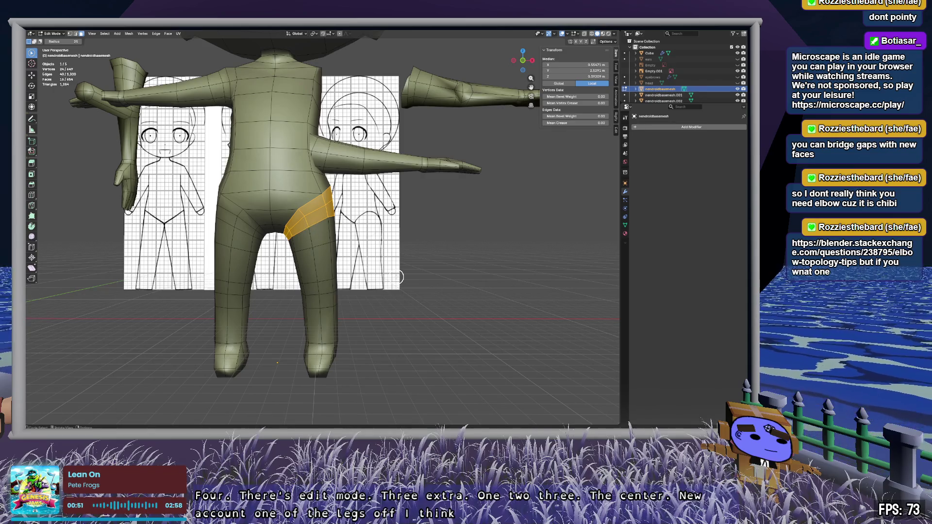
key("Escape")
mouse_move(291, 228)
right_mouse_down("ctrl")
mouse_move(396, 376)
mouse_move(395, 292)
right_mouse_up("ctrl")
key("alt+z")
mouse_move(339, 291)
middle_mouse_down()
mouse_move(204, 286)
mouse_move(252, 292)
mouse_move(238, 297)
middle_mouse_up()
left_click(239, 297)
middle_click_drag(343, 283, 360, 245)
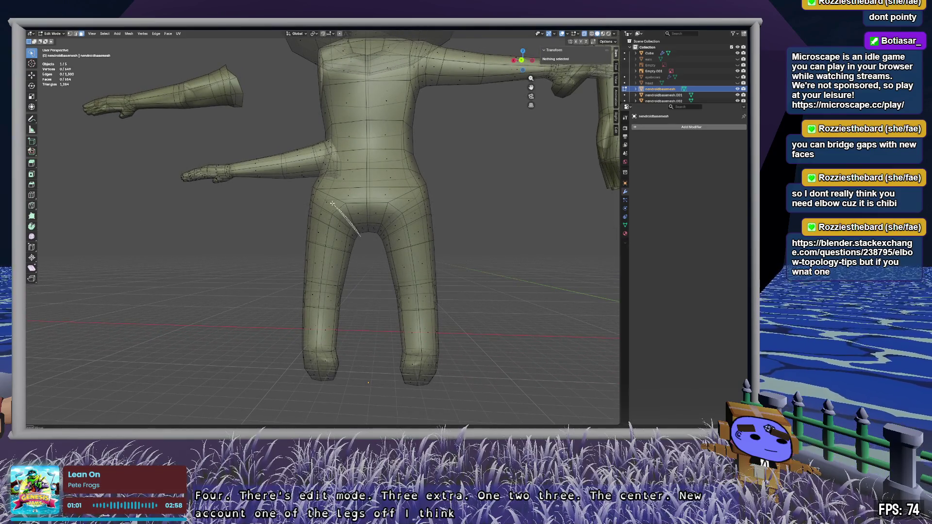
mouse_move(294, 220)
right_mouse_down("ctrl")
mouse_move(316, 384)
mouse_move(349, 243)
right_mouse_up("ctrl")
mouse_move(349, 243)
middle_mouse_down()
mouse_move(477, 352)
mouse_move(432, 320)
mouse_move(418, 291)
mouse_move(437, 291)
mouse_move(403, 301)
mouse_move(425, 297)
mouse_move(427, 225)
middle_mouse_up()
scroll(418, 287, "up", 5)
scroll(375, 249, "down", 5)
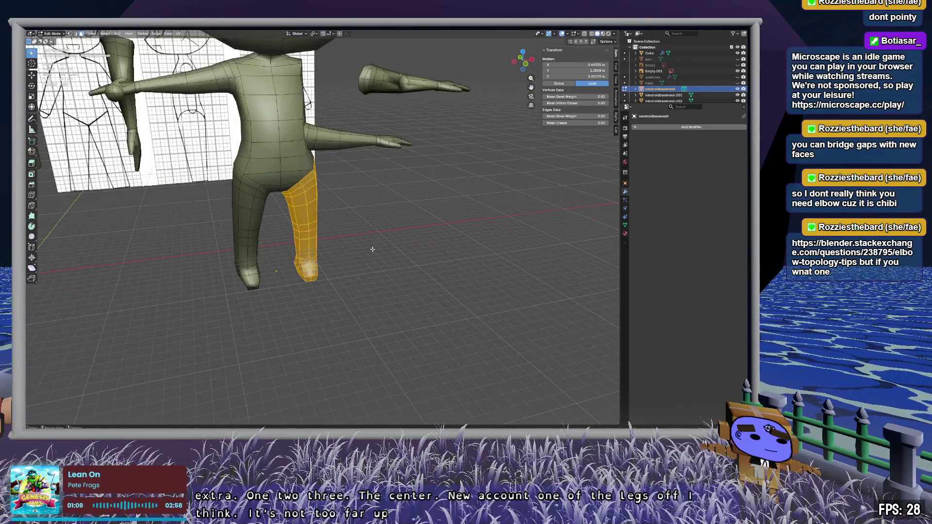
Step: Move the left leg down below the body and extrude a section downward
key("g")
left_click(456, 367)
key("e")
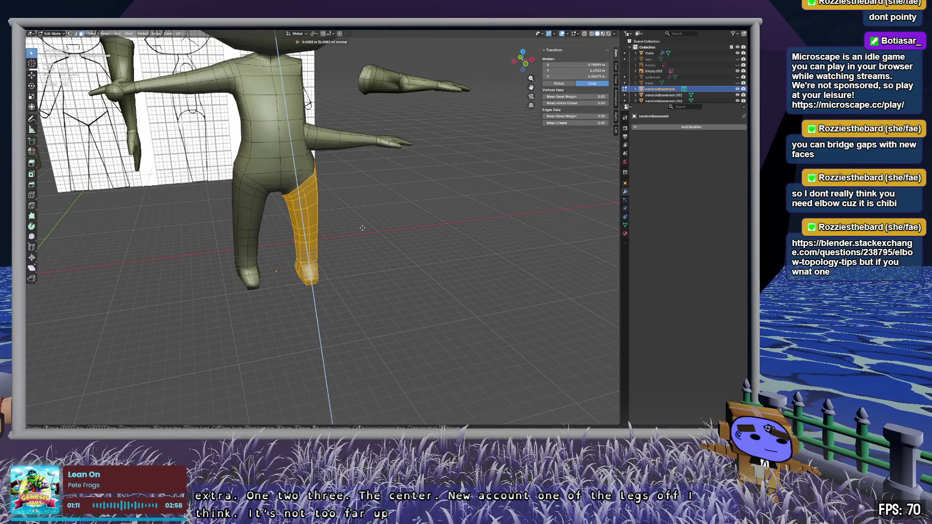
left_click(465, 316)
Step: Circle-select the strip joining the leg to the hip, delete it, and leave Edit Mode
left_click(460, 301)
mouse_move(460, 302)
middle_mouse_down()
mouse_move(387, 283)
mouse_move(398, 274)
middle_mouse_up()
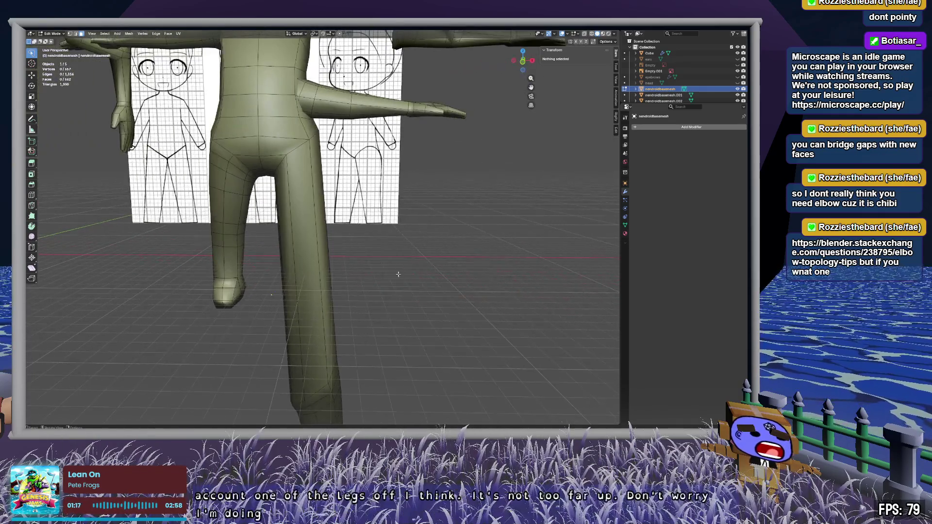
key("c")
key("alt+z")
left_click(310, 261)
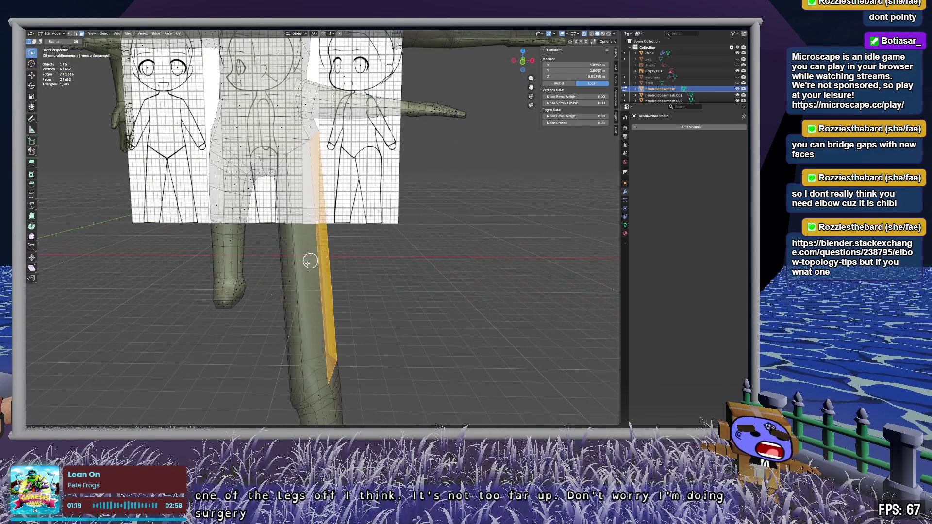
left_click_drag(308, 237, 377, 249)
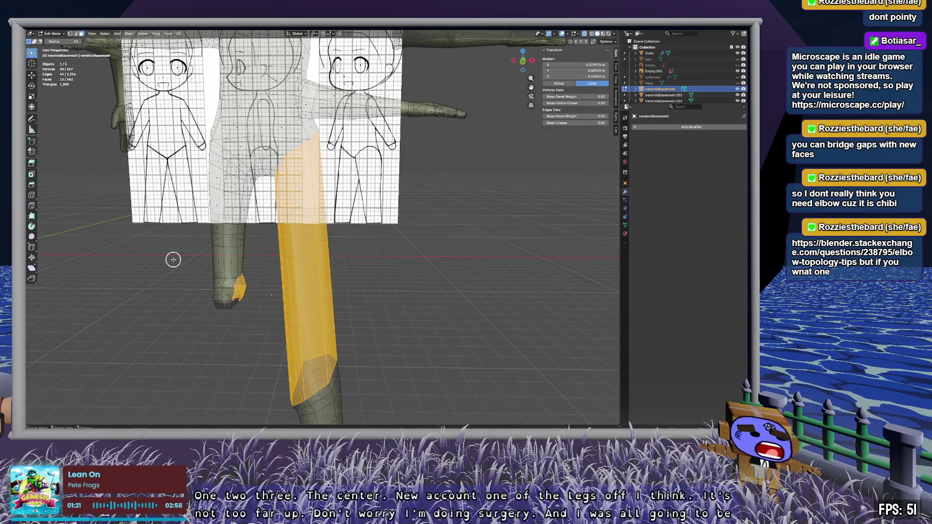
middle_click_drag(228, 291, 235, 308)
mouse_move(224, 365)
middle_mouse_down()
mouse_move(495, 316)
mouse_move(314, 300)
mouse_move(345, 284)
mouse_move(333, 266)
mouse_move(275, 281)
mouse_move(273, 310)
mouse_move(418, 270)
mouse_move(451, 225)
mouse_move(437, 243)
mouse_move(414, 202)
mouse_move(440, 280)
mouse_move(403, 302)
mouse_move(429, 305)
mouse_move(251, 308)
middle_mouse_up()
key("x")
left_click(487, 318)
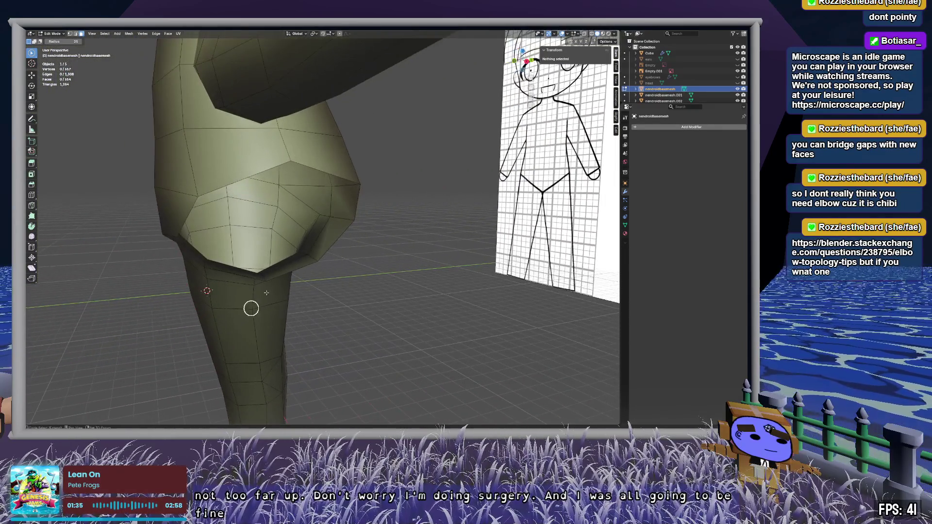
mouse_move(262, 181)
middle_mouse_down()
mouse_move(301, 205)
mouse_move(289, 149)
middle_mouse_up()
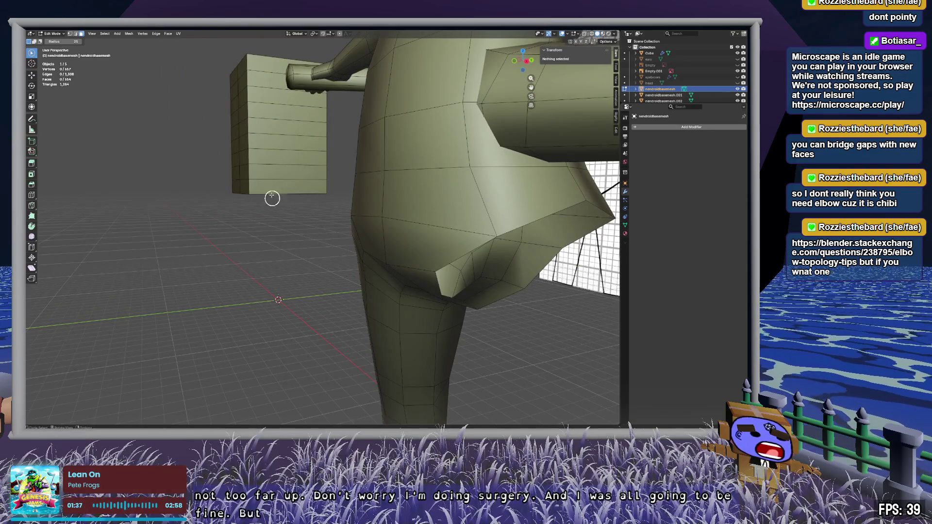
key("Tab")
Step: Cut a centred vertical edge loop through the grid box, clear its selection, and exit Edit Mode
left_click(297, 152)
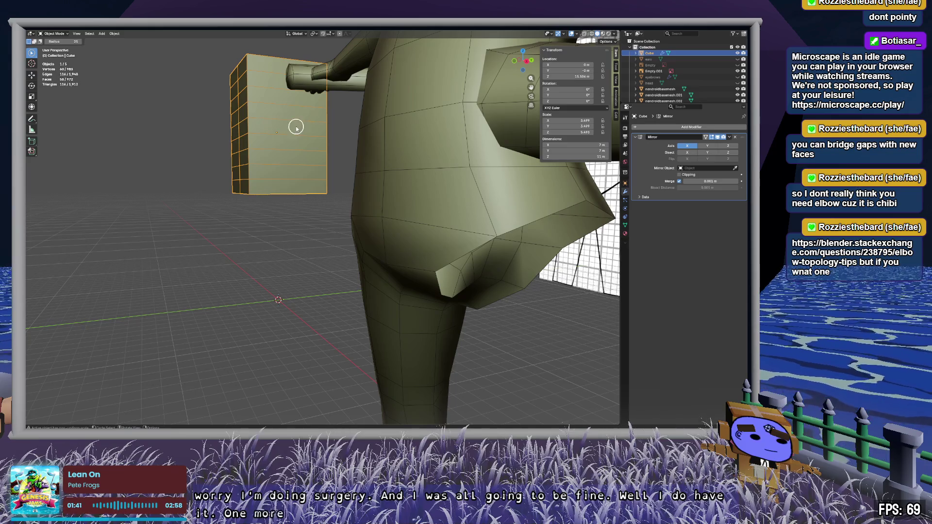
key("Tab")
middle_click_drag(312, 141, 336, 141)
left_click(313, 138)
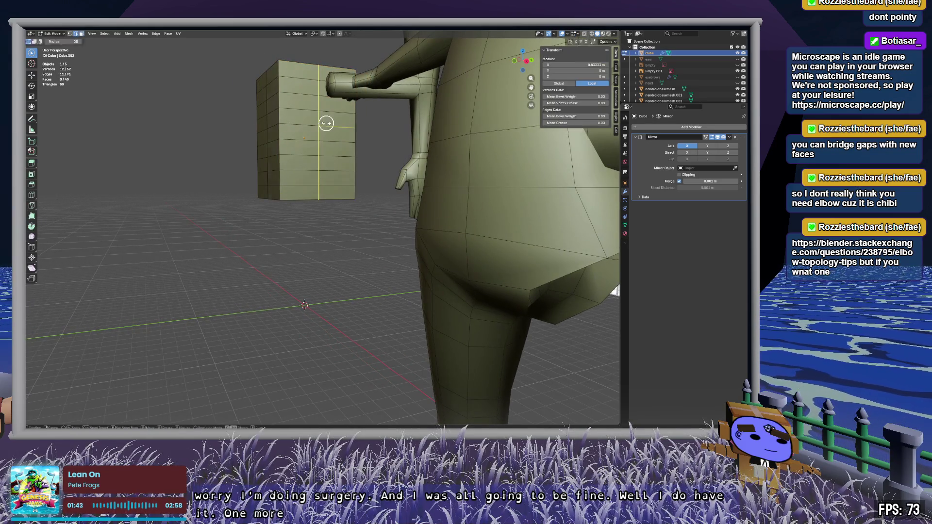
right_click(327, 123)
mouse_move(309, 285)
middle_mouse_down()
mouse_move(387, 295)
mouse_move(225, 289)
mouse_move(361, 252)
middle_mouse_up()
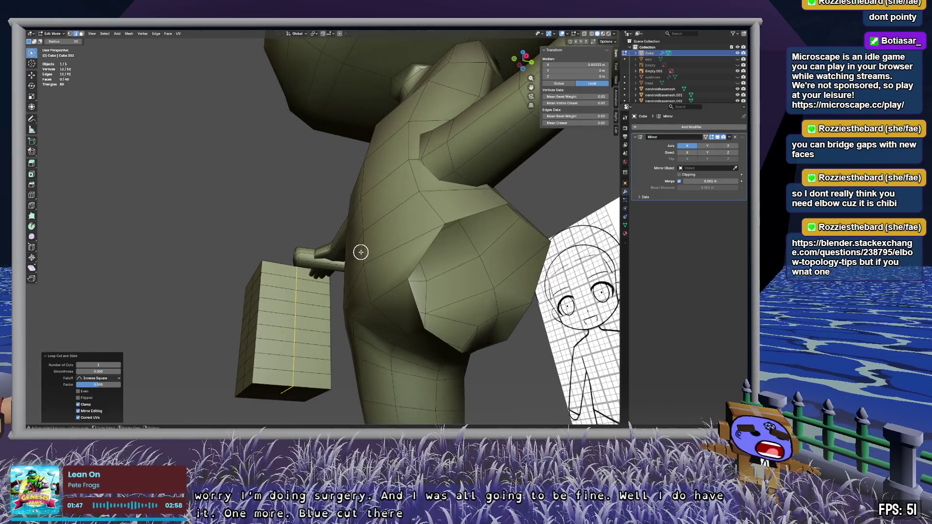
mouse_move(377, 314)
middle_mouse_down()
mouse_move(395, 316)
mouse_move(384, 324)
mouse_move(466, 337)
mouse_move(442, 381)
mouse_move(519, 324)
middle_mouse_up()
key("alt+a")
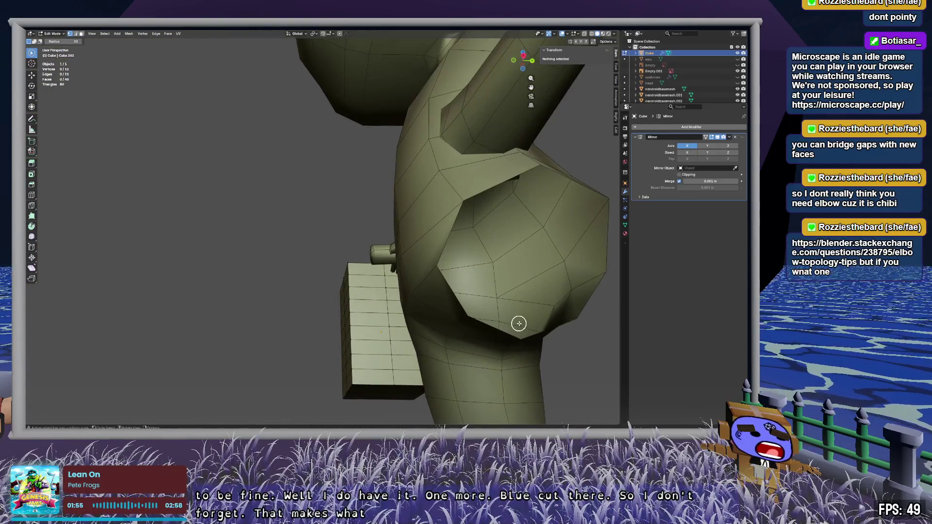
key("Tab")
left_click(541, 262)
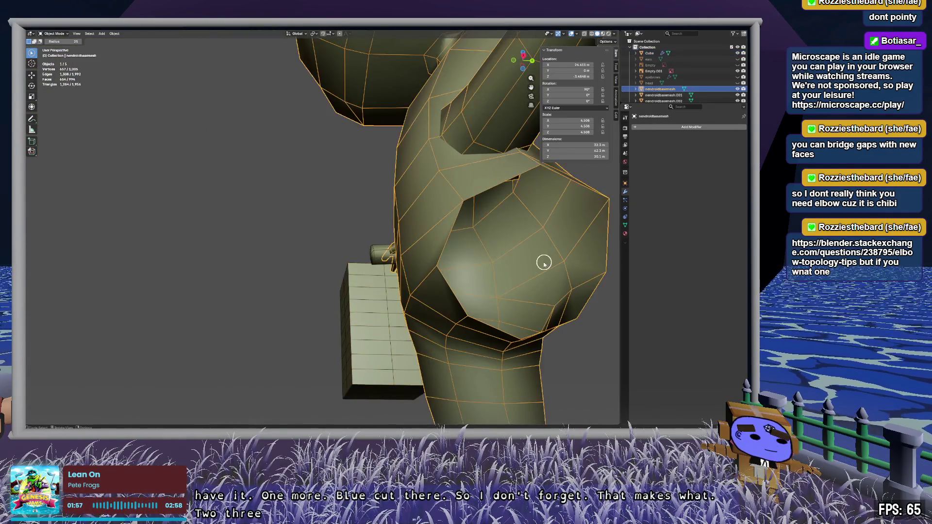
Step: Edit the chibi body mesh and orbit around the cut hip to inspect its edges
key("Tab")
middle_click_drag(572, 264, 421, 253)
left_click(359, 170)
key("ctrl+r")
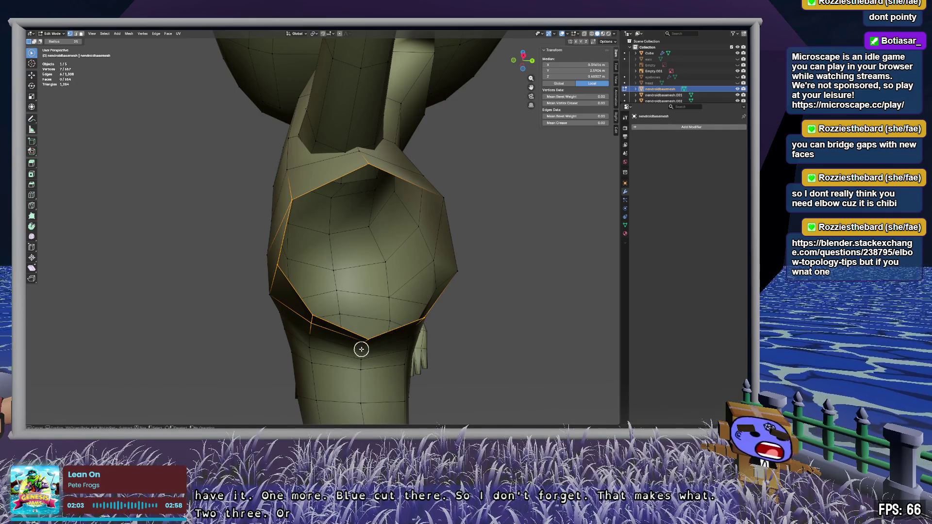
mouse_move(482, 353)
middle_mouse_down()
mouse_move(431, 349)
mouse_move(510, 196)
middle_mouse_up()
mouse_move(421, 126)
middle_mouse_down()
mouse_move(437, 212)
mouse_move(526, 214)
mouse_move(525, 239)
mouse_move(243, 262)
mouse_move(433, 234)
mouse_move(304, 208)
mouse_move(389, 237)
mouse_move(391, 258)
mouse_move(374, 258)
mouse_move(431, 273)
mouse_move(490, 304)
mouse_move(304, 258)
middle_mouse_up()
left_click_drag(304, 257, 316, 258)
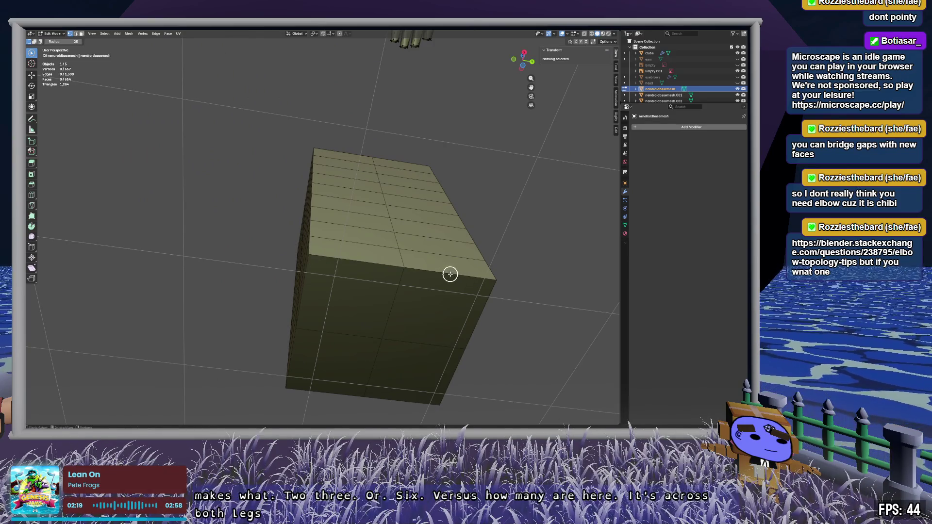
Step: Select faces on the grid box's side, then orbit between the box, body and reference sheets
left_click(649, 53)
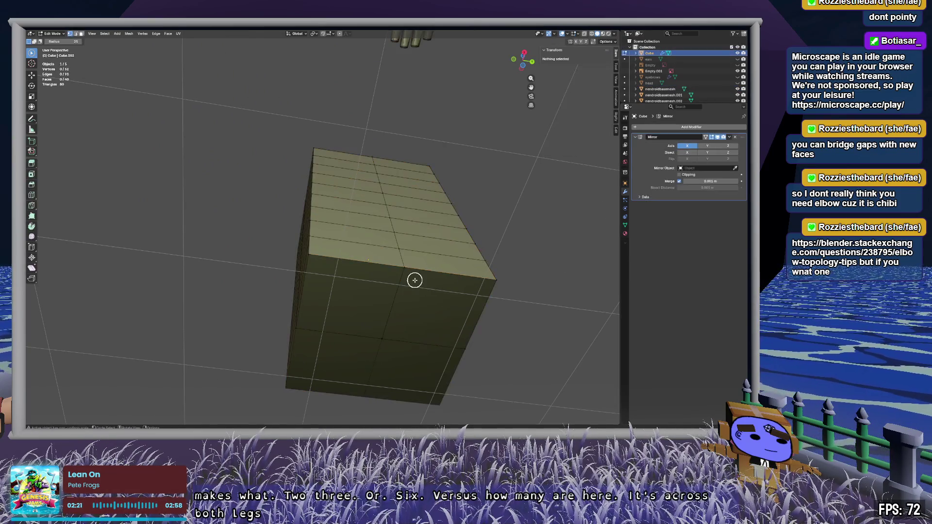
left_click_drag(415, 279, 330, 259)
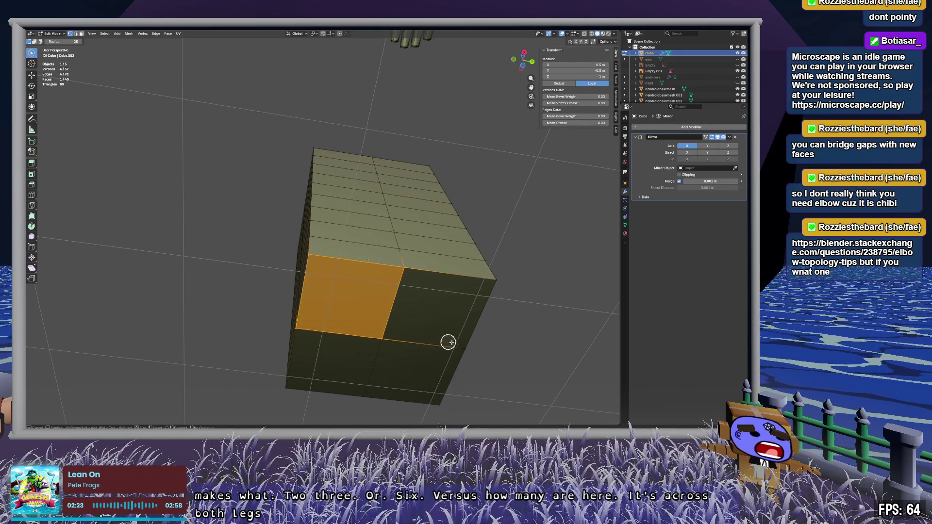
mouse_move(444, 325)
middle_mouse_down()
mouse_move(377, 337)
mouse_move(424, 330)
mouse_move(424, 383)
mouse_move(389, 304)
mouse_move(136, 272)
mouse_move(383, 241)
mouse_move(453, 269)
mouse_move(354, 264)
mouse_move(369, 272)
mouse_move(416, 264)
mouse_move(450, 277)
mouse_move(435, 278)
mouse_move(354, 266)
mouse_move(367, 250)
mouse_move(402, 242)
mouse_move(335, 255)
middle_mouse_up()
middle_click_drag(389, 212, 337, 140)
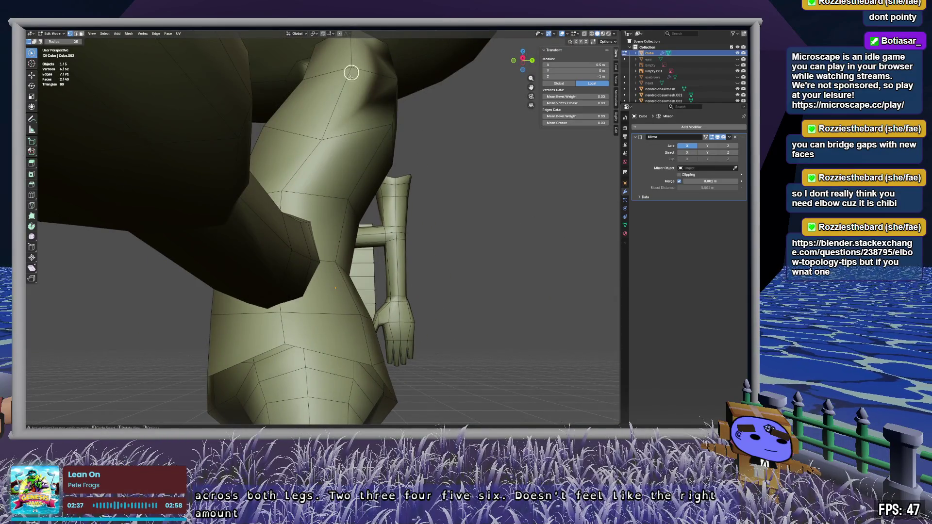
mouse_move(283, 329)
middle_mouse_down()
mouse_move(375, 209)
mouse_move(219, 68)
middle_mouse_up()
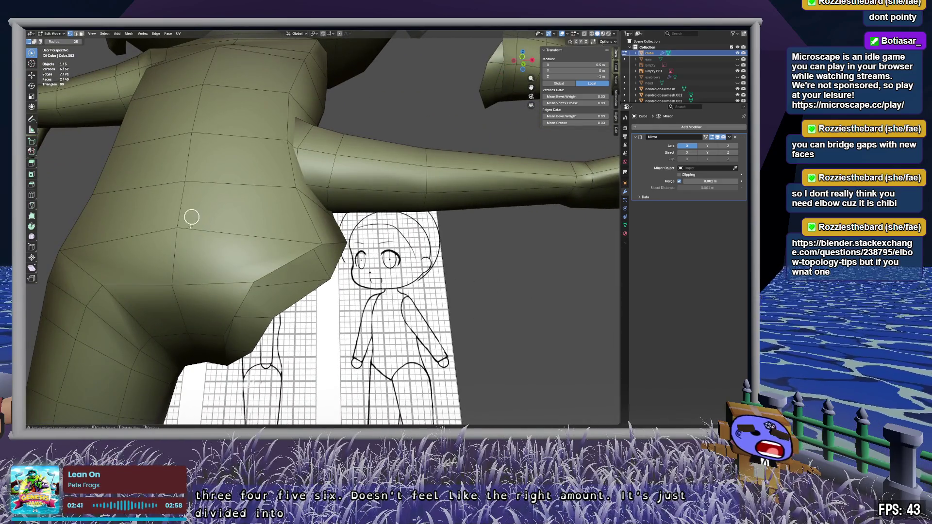
mouse_move(184, 318)
middle_mouse_down()
mouse_move(244, 301)
mouse_move(296, 210)
middle_mouse_up()
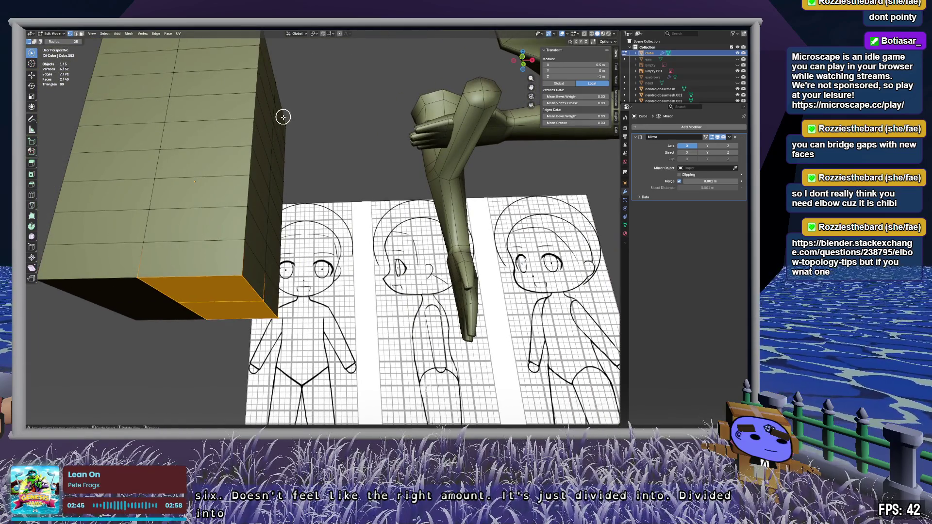
mouse_move(349, 278)
middle_mouse_down()
mouse_move(307, 277)
mouse_move(281, 292)
mouse_move(368, 293)
mouse_move(291, 242)
mouse_move(200, 249)
mouse_move(316, 245)
mouse_move(308, 267)
mouse_move(222, 237)
mouse_move(268, 235)
mouse_move(368, 248)
mouse_move(329, 261)
mouse_move(383, 255)
middle_mouse_up()
scroll(385, 256, "down", 5)
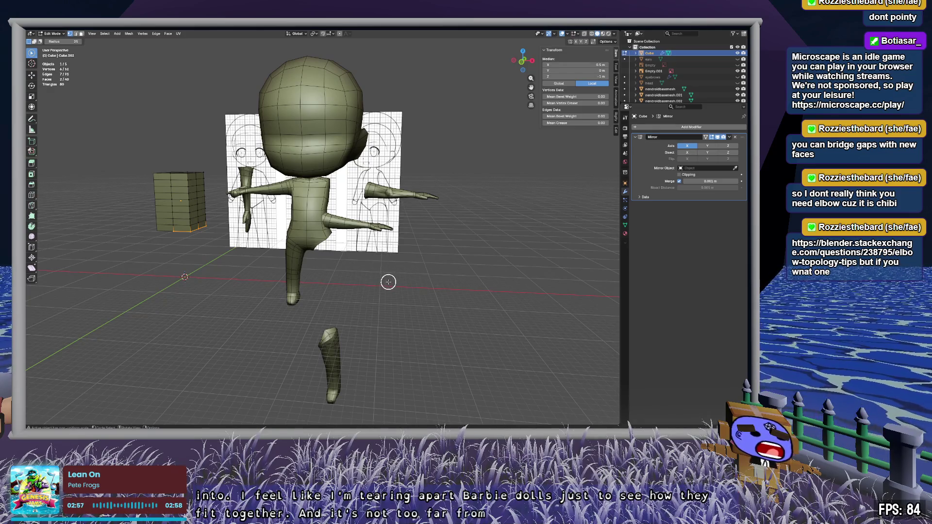
Step: Orbit around the torso, then deselect the grid box and leave its Edit Mode
scroll(397, 283, "up", 6)
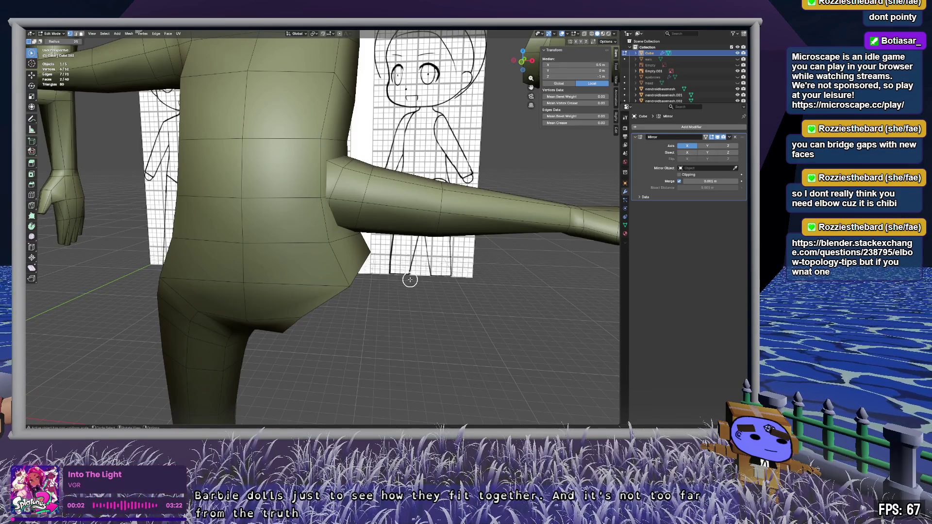
mouse_move(319, 302)
middle_mouse_down()
mouse_move(333, 243)
mouse_move(332, 274)
middle_mouse_up()
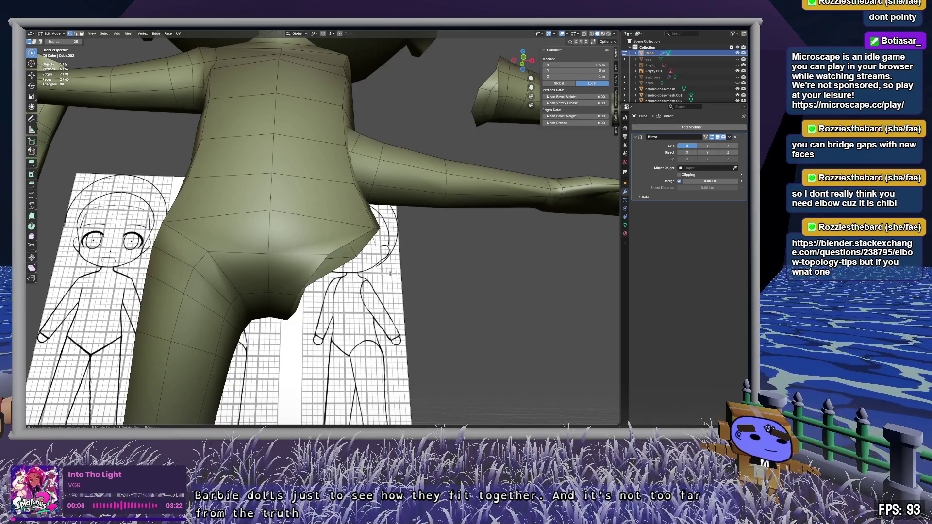
mouse_move(397, 276)
middle_mouse_down()
mouse_move(412, 281)
mouse_move(346, 278)
middle_mouse_up()
key("alt+a")
key("Tab")
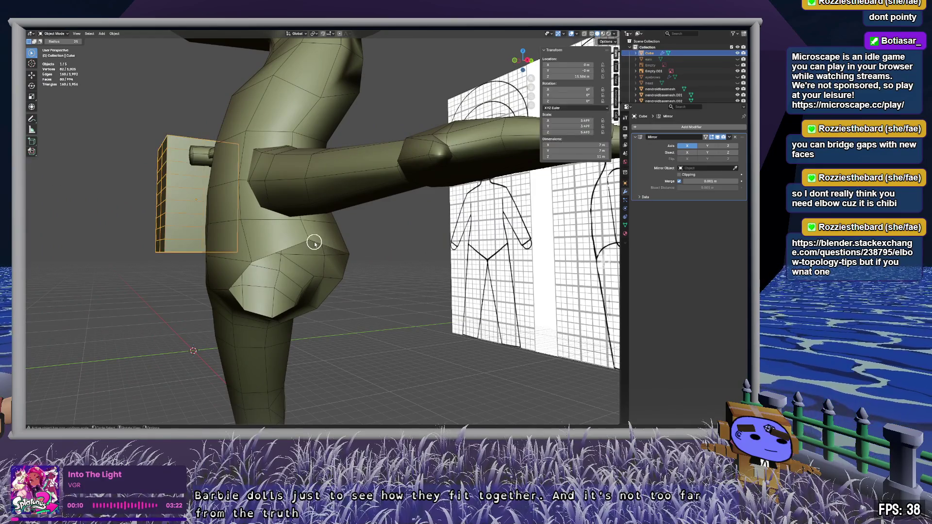
Step: Edit the nendroidbasemesh body and move a hip vertex under mirror editing
left_click(679, 89)
key("Tab")
left_click(354, 264)
mouse_move(354, 264)
middle_mouse_down()
mouse_move(335, 262)
mouse_move(406, 270)
mouse_move(350, 264)
mouse_move(293, 277)
mouse_move(323, 301)
mouse_move(417, 289)
mouse_move(355, 272)
mouse_move(333, 287)
middle_mouse_up()
left_click(285, 298)
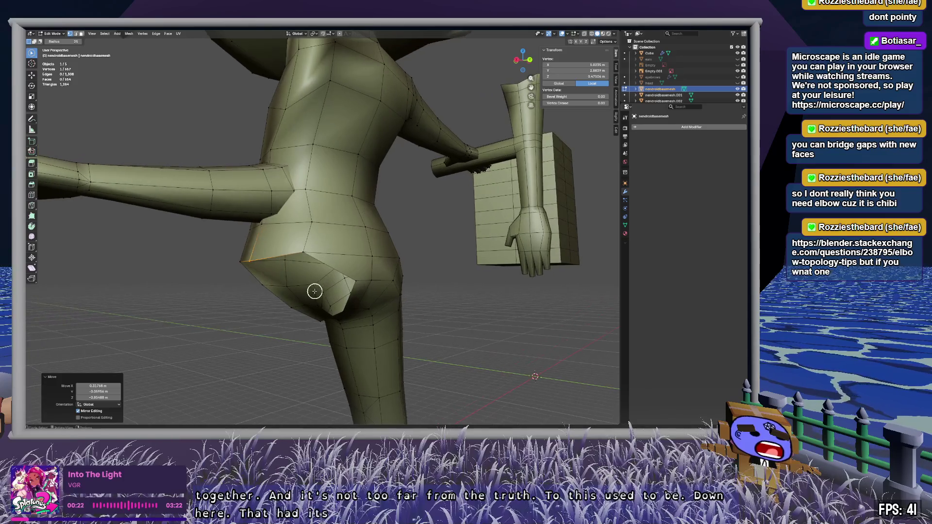
Step: Orbit around the body's hip from the front, back and sides
mouse_move(213, 306)
middle_mouse_down()
mouse_move(323, 312)
mouse_move(312, 315)
mouse_move(285, 371)
mouse_move(260, 311)
mouse_move(285, 252)
mouse_move(306, 292)
mouse_move(319, 277)
mouse_move(343, 301)
mouse_move(276, 363)
mouse_move(260, 358)
mouse_move(241, 299)
mouse_move(185, 310)
mouse_move(305, 300)
middle_mouse_up()
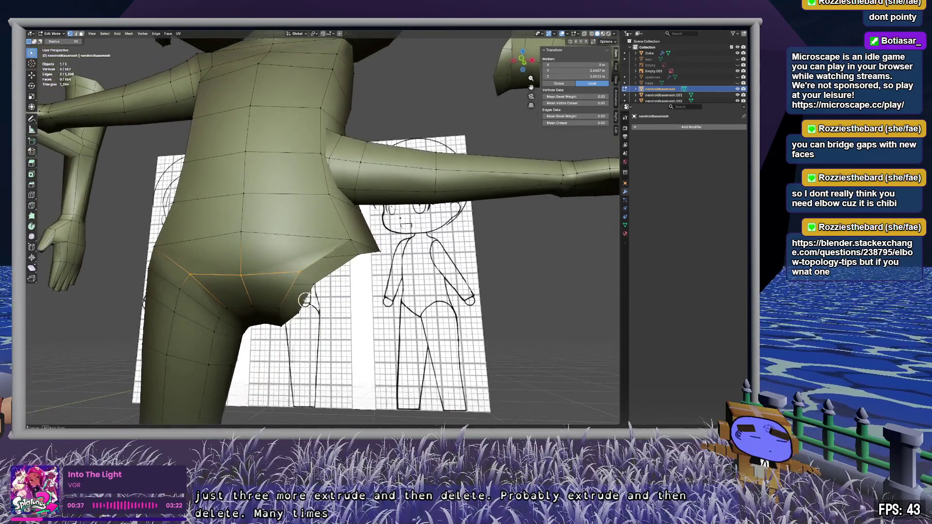
middle_click_drag(386, 259, 344, 282)
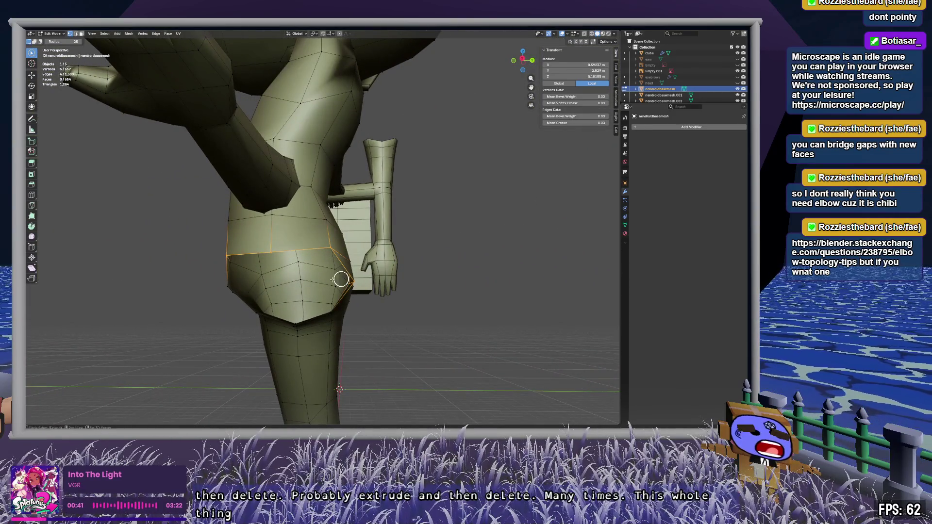
middle_click_drag(225, 284, 294, 283)
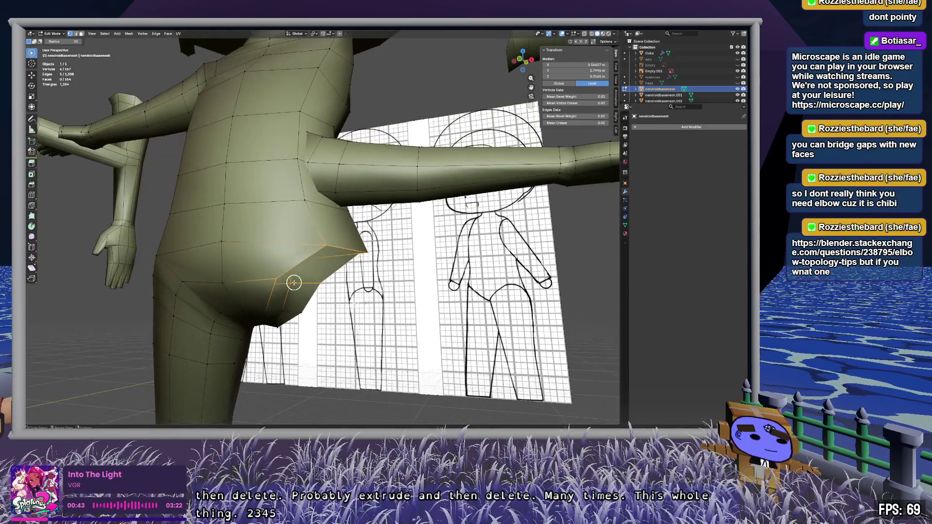
middle_click_drag(353, 321, 232, 306)
Step: Switch from the body to editing the Cube block's mesh
key("Tab")
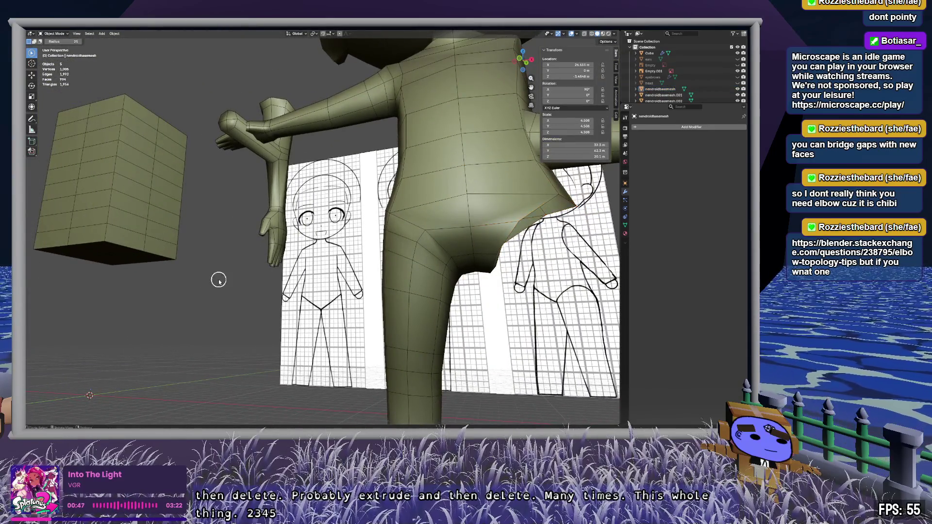
left_click(649, 53)
key("Tab")
mouse_move(129, 250)
middle_mouse_down()
mouse_move(313, 278)
mouse_move(248, 322)
mouse_move(322, 271)
mouse_move(272, 274)
mouse_move(310, 210)
mouse_move(304, 308)
mouse_move(385, 311)
mouse_move(228, 318)
mouse_move(523, 277)
mouse_move(333, 256)
mouse_move(456, 323)
mouse_move(372, 254)
mouse_move(374, 281)
mouse_move(345, 279)
mouse_move(360, 293)
middle_mouse_up()
Step: Select the block's lower faces in face select mode and view the block from the front
left_click(398, 290)
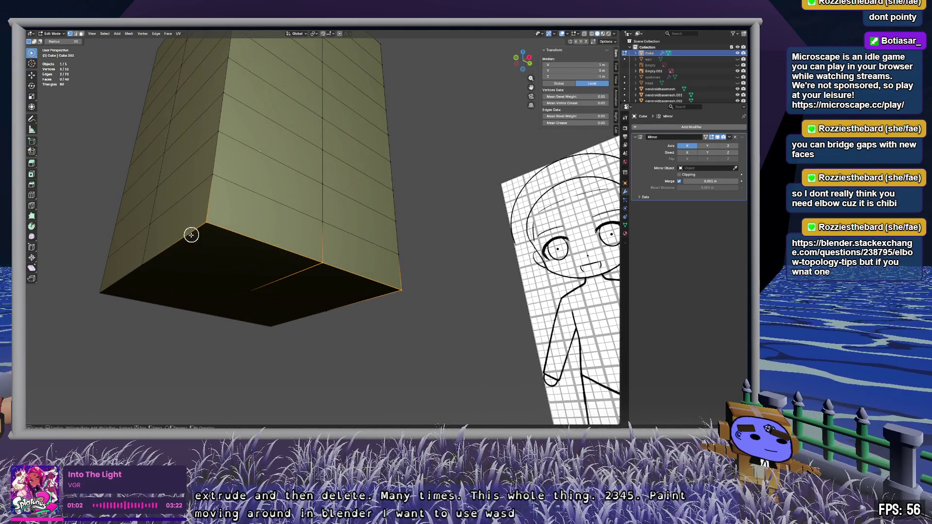
mouse_move(336, 309)
middle_mouse_down()
mouse_move(264, 297)
mouse_move(291, 298)
mouse_move(329, 319)
mouse_move(435, 328)
mouse_move(240, 287)
mouse_move(287, 267)
mouse_move(250, 276)
mouse_move(347, 340)
middle_mouse_up()
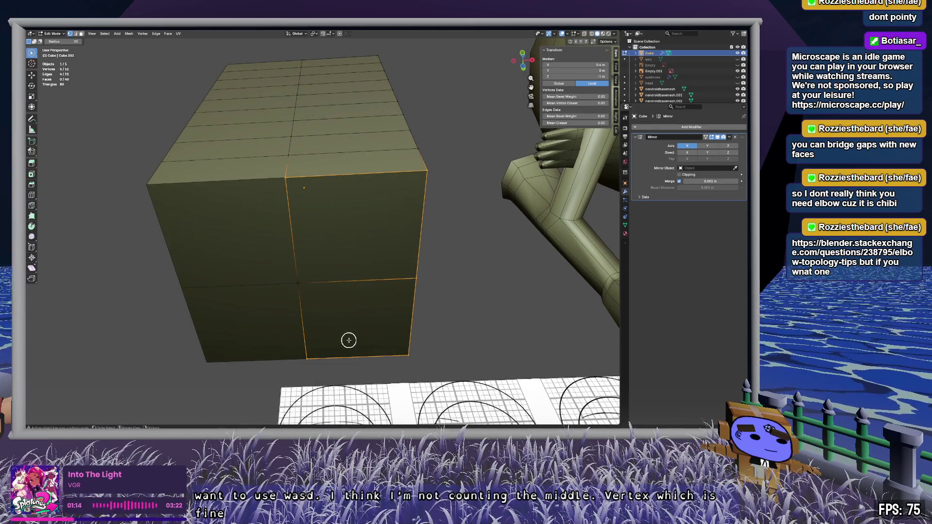
key("3")
mouse_move(392, 311)
middle_mouse_down()
mouse_move(309, 318)
mouse_move(387, 203)
middle_mouse_up()
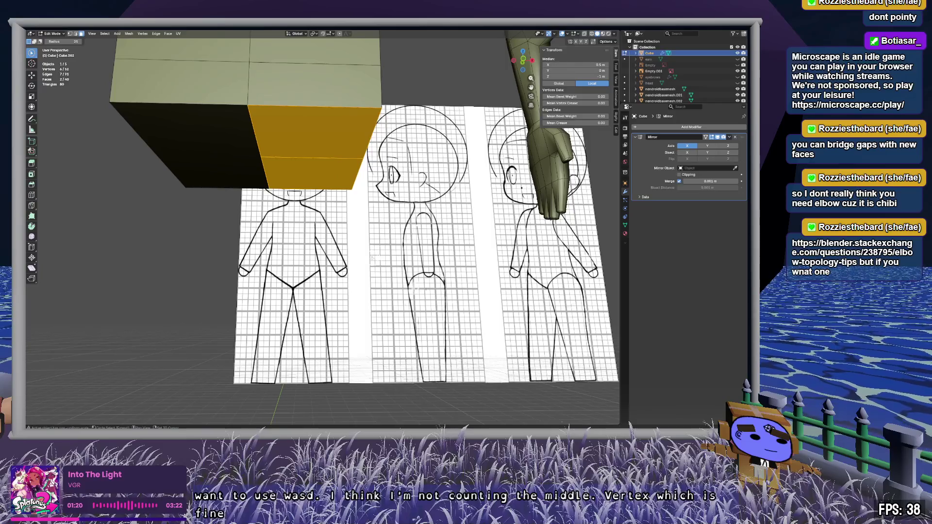
left_click(523, 58)
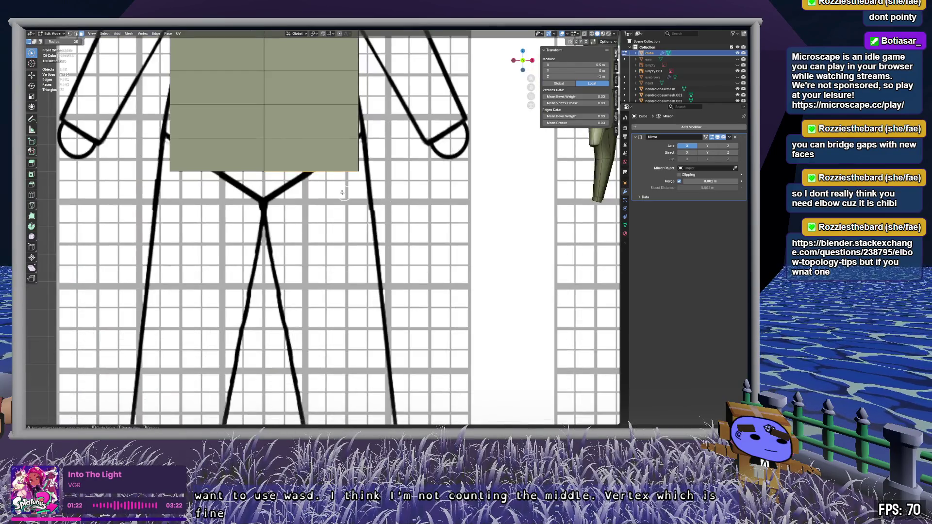
Step: Extrude the block's selected bottom faces down by one row
key("g")
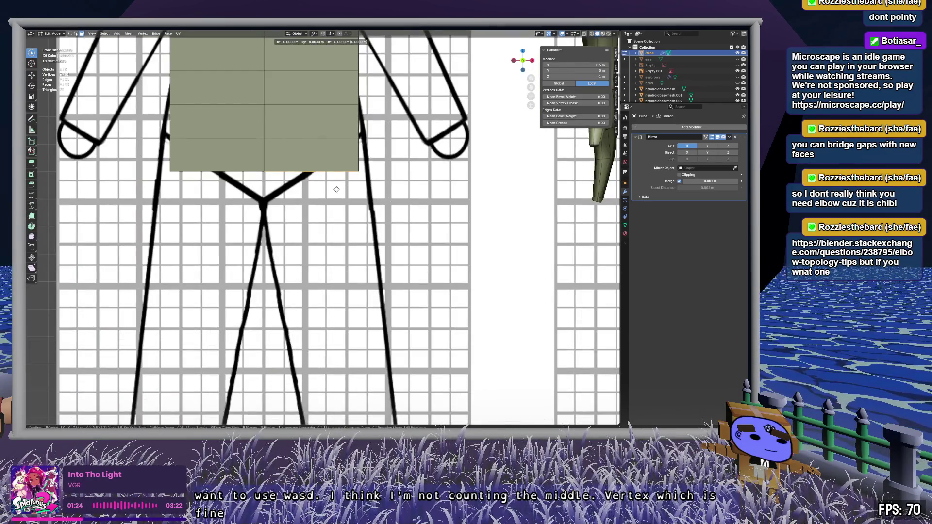
key("Escape")
key("c")
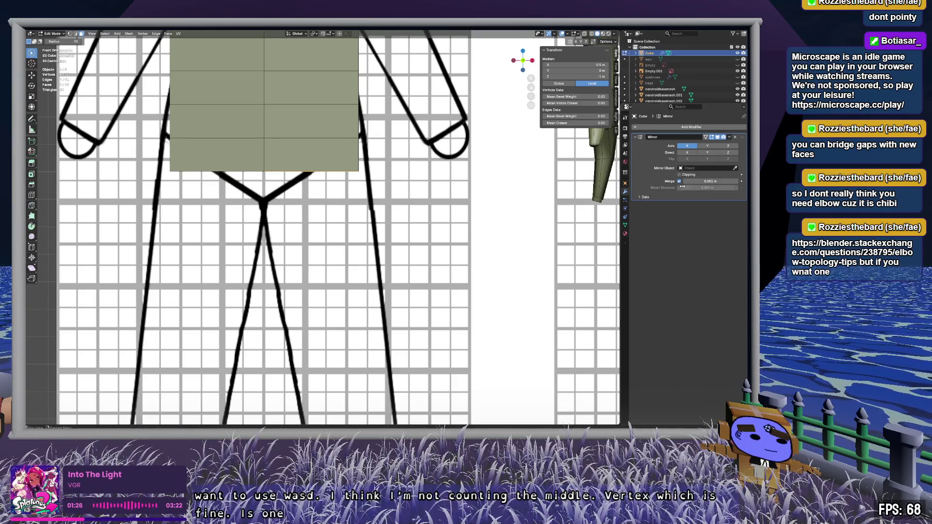
key("e")
key("Escape")
key("e")
left_click(327, 185)
Step: Extrude two more rows down to the hip line and check from the front
key("e")
left_click(324, 209)
key("e")
left_click(325, 224)
key("c")
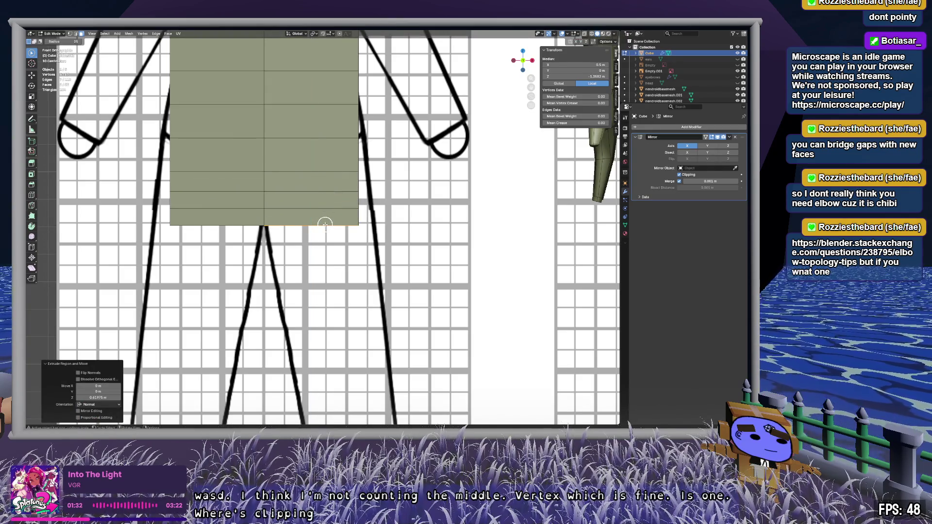
middle_click_drag(395, 212, 382, 215)
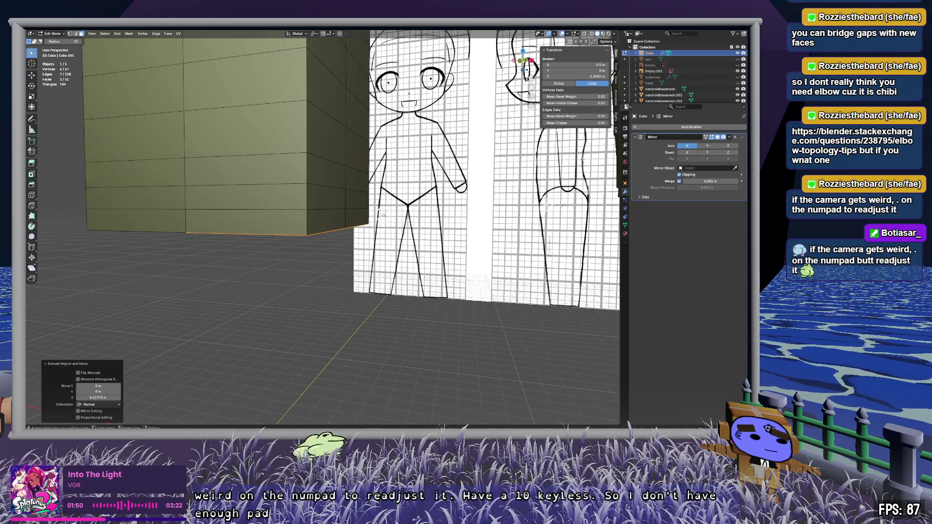
left_click(523, 62)
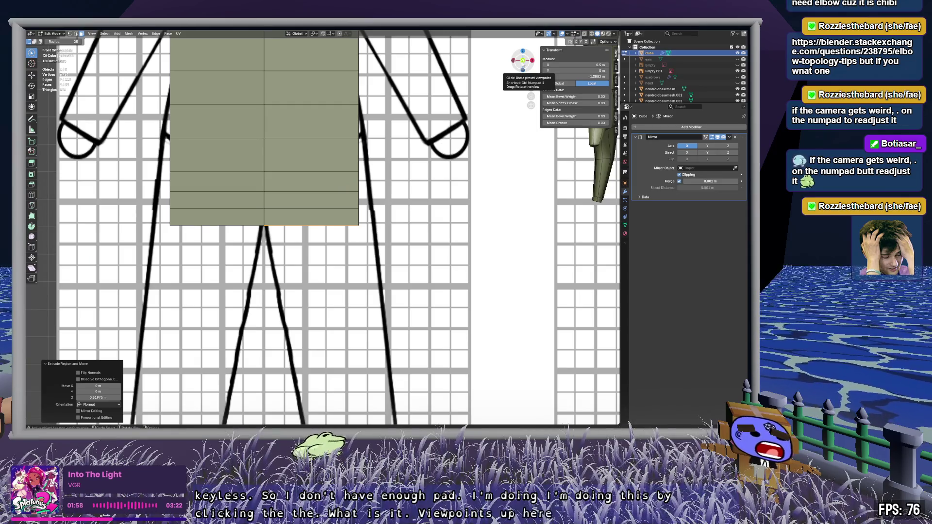
left_click(323, 206)
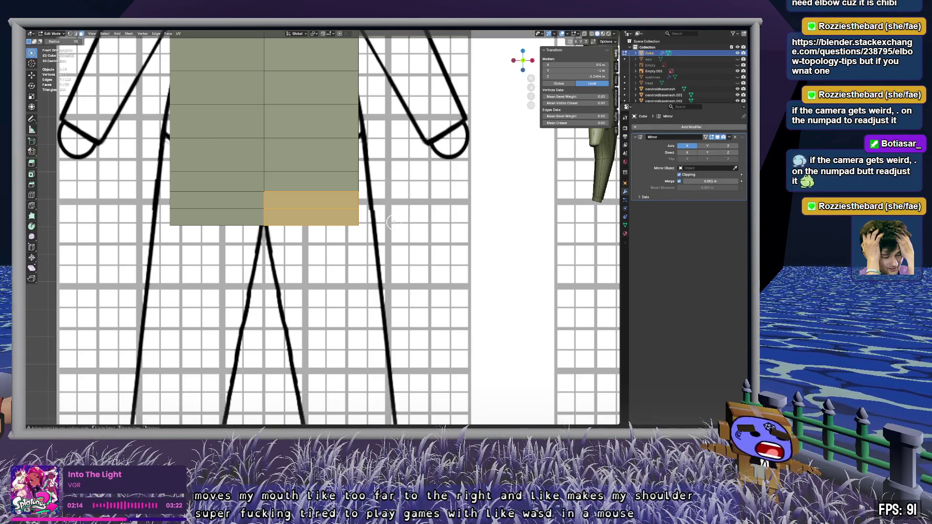
key("alt+a")
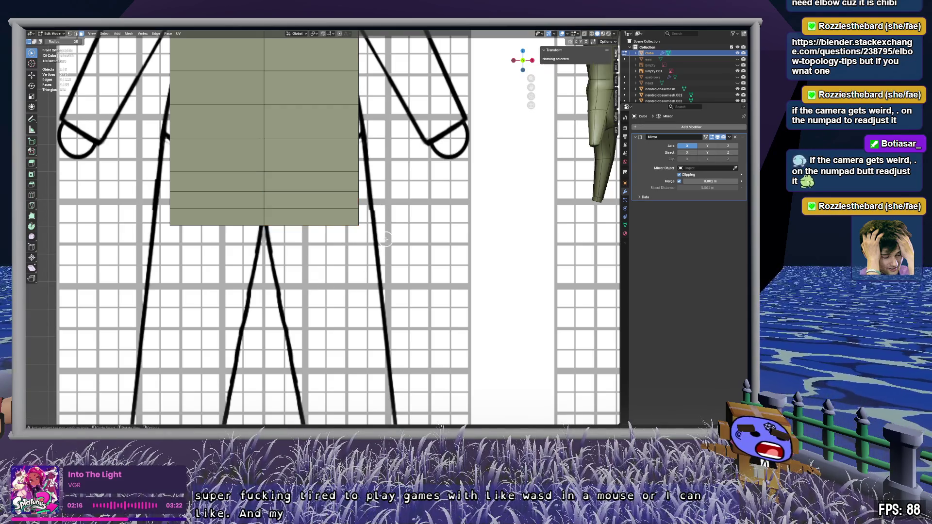
scroll(409, 234, "down", 3)
mouse_move(409, 233)
middle_mouse_down()
mouse_move(366, 223)
mouse_move(383, 252)
middle_mouse_up()
left_click(329, 234)
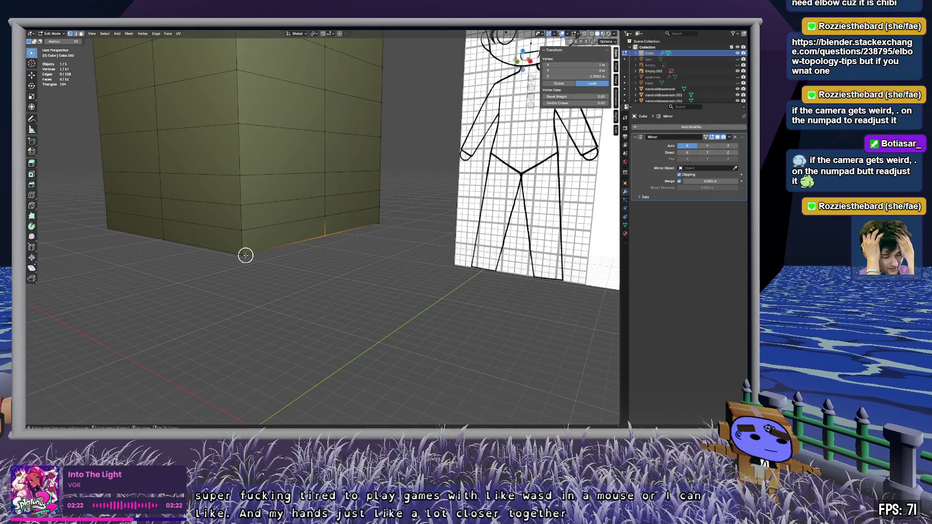
left_click(246, 255, "shift")
mouse_move(379, 260)
middle_mouse_down()
mouse_move(335, 282)
mouse_move(355, 251)
mouse_move(399, 240)
middle_mouse_up()
key("w")
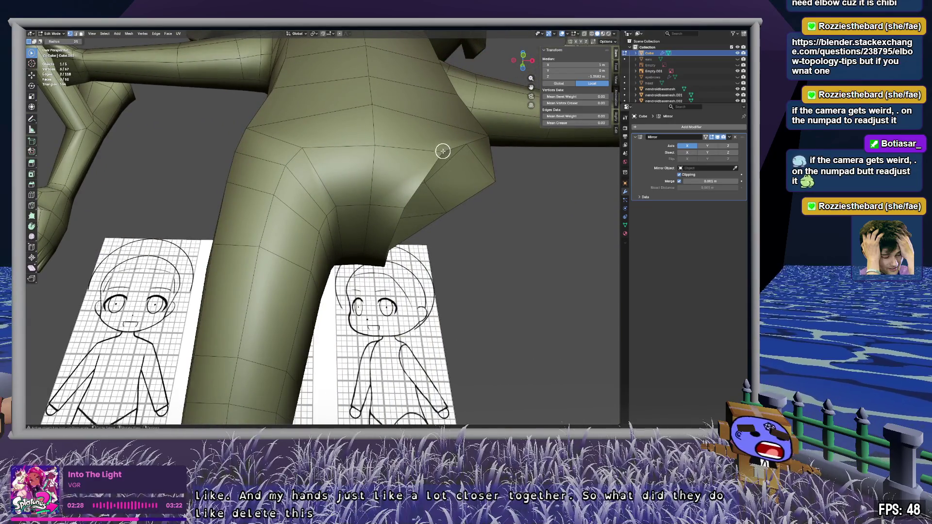
mouse_move(466, 267)
middle_mouse_down()
mouse_move(414, 271)
mouse_move(458, 258)
mouse_move(429, 256)
mouse_move(233, 254)
mouse_move(382, 255)
mouse_move(466, 155)
mouse_move(511, 65)
middle_mouse_up()
left_click(524, 58)
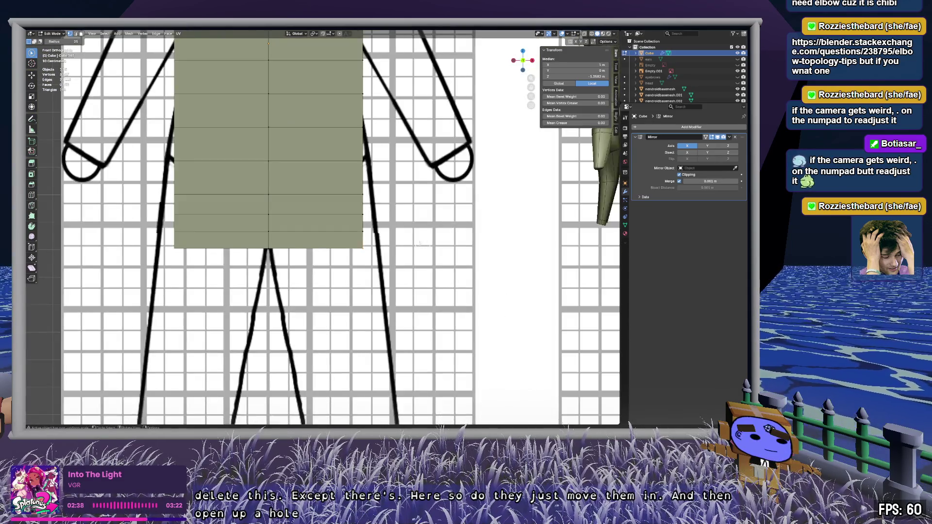
key("g")
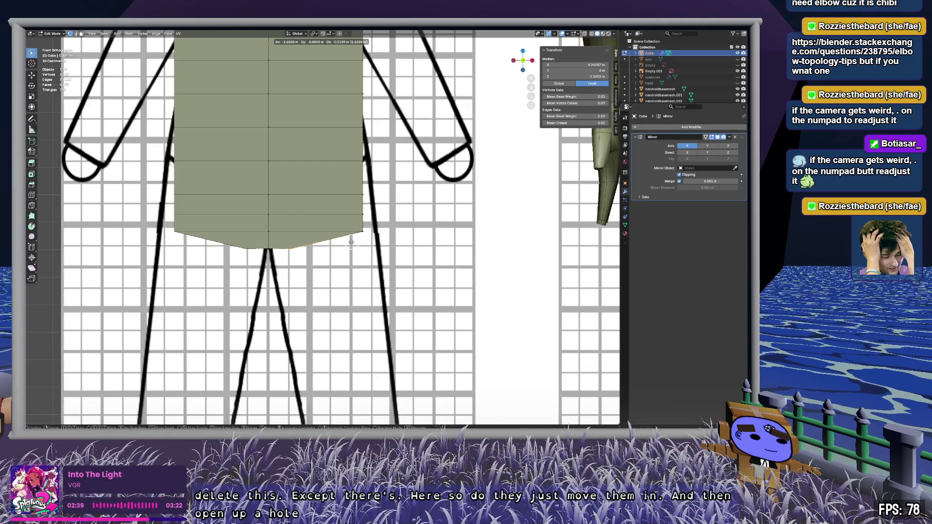
key("Escape")
key("c")
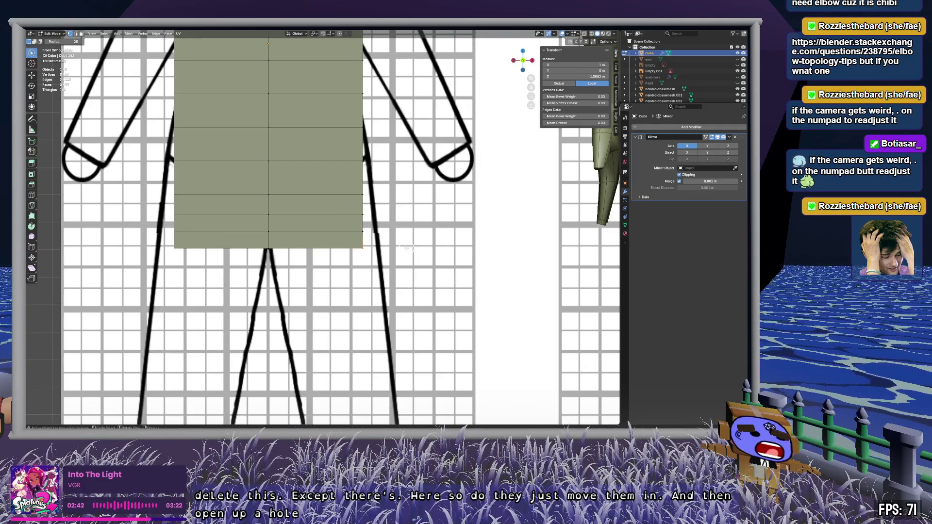
Step: Try sliding the bottom corners inward along X, then undo it and enable X-ray
key("Escape")
key("g")
key("x")
left_click(327, 250)
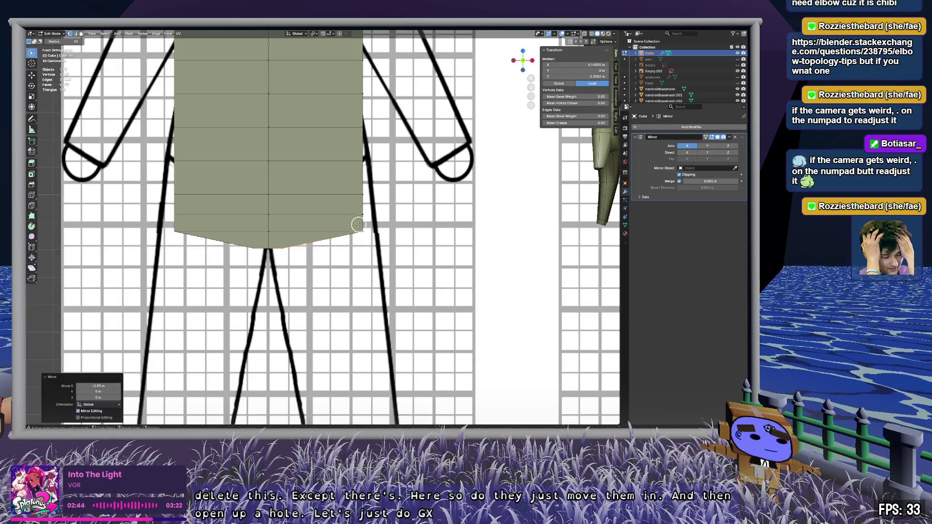
left_click(364, 233)
key("c")
key("alt+a")
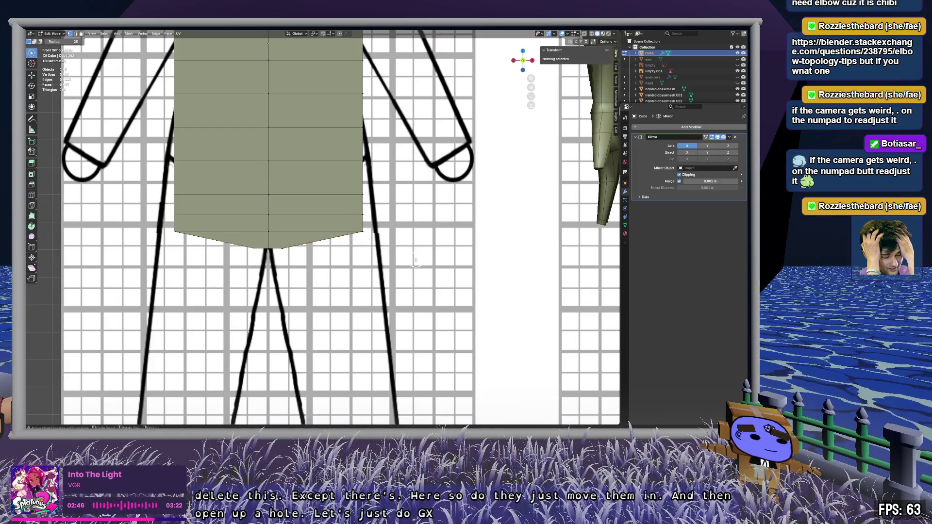
key("ctrl+z")
key("ctrl+z")
key("ctrl+z")
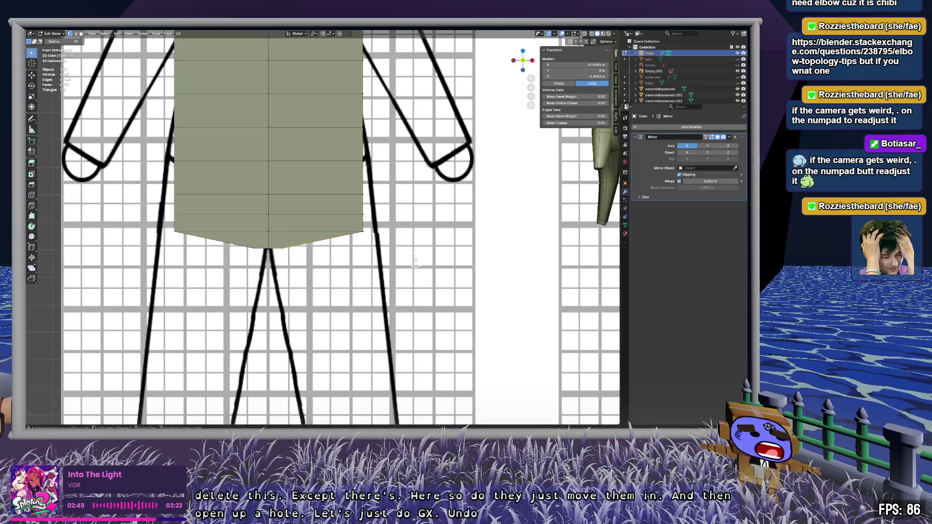
key("alt+z")
Step: Box-select the bottom corner vertices and slide them inward along X
left_click_drag(350, 249, 406, 256)
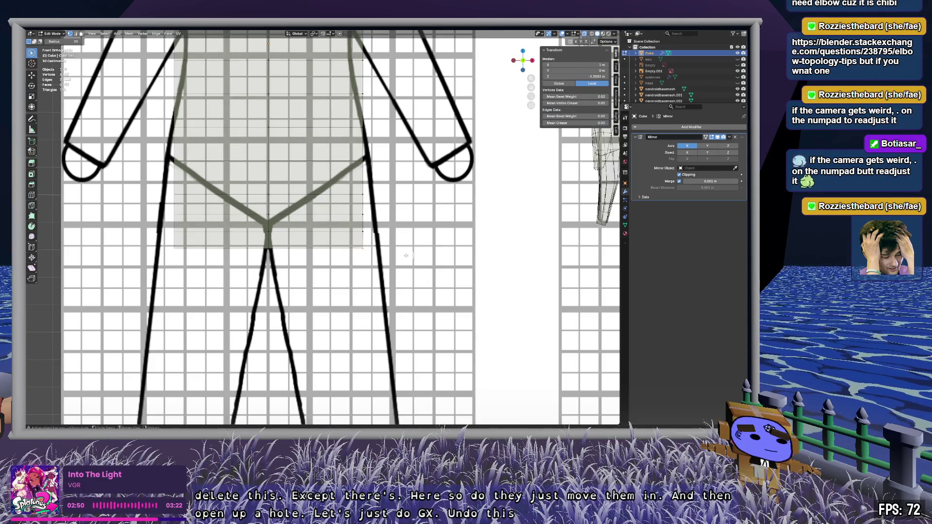
key("g")
key("x")
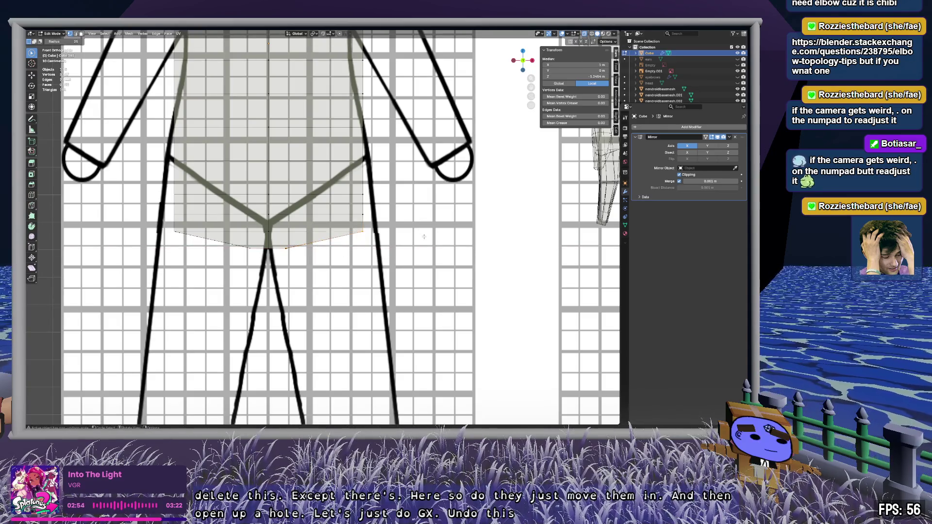
left_click(380, 242)
key("ctrl+z")
key("c")
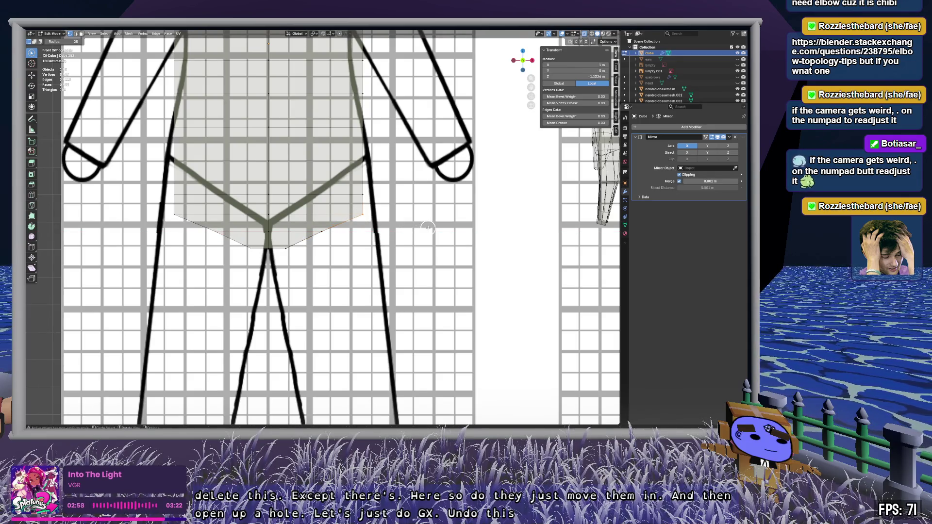
Step: Check the tapered bottom in perspective, restore solid view and clear the selection
middle_click_drag(470, 223, 311, 238)
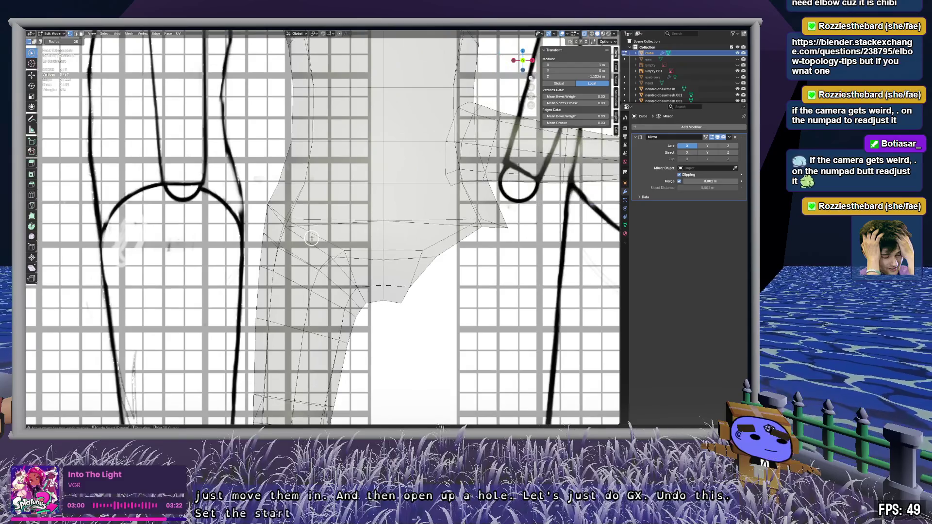
key("alt+z")
key("alt+a")
mouse_move(416, 240)
middle_mouse_down()
mouse_move(494, 289)
mouse_move(322, 241)
mouse_move(354, 235)
mouse_move(348, 250)
mouse_move(391, 243)
mouse_move(341, 220)
mouse_move(349, 239)
mouse_move(229, 277)
mouse_move(319, 308)
mouse_move(350, 299)
mouse_move(354, 285)
mouse_move(277, 318)
mouse_move(306, 216)
mouse_move(371, 237)
mouse_move(327, 235)
middle_mouse_up()
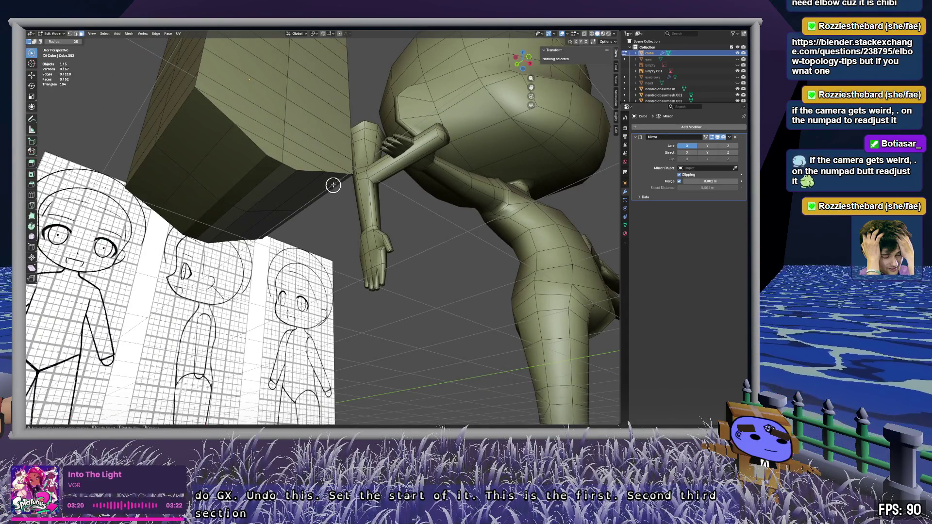
mouse_move(333, 181)
middle_mouse_down()
mouse_move(300, 205)
mouse_move(304, 168)
mouse_move(305, 177)
middle_mouse_up()
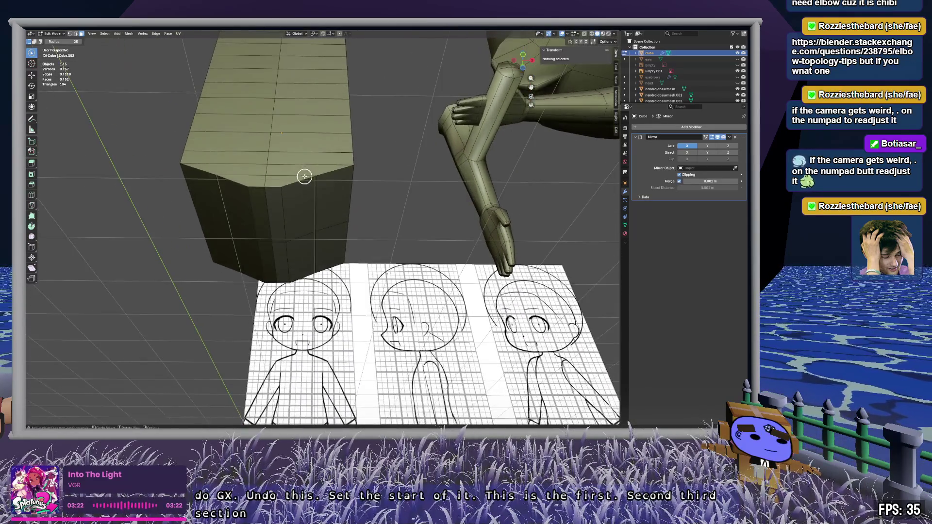
left_click(305, 172, "alt")
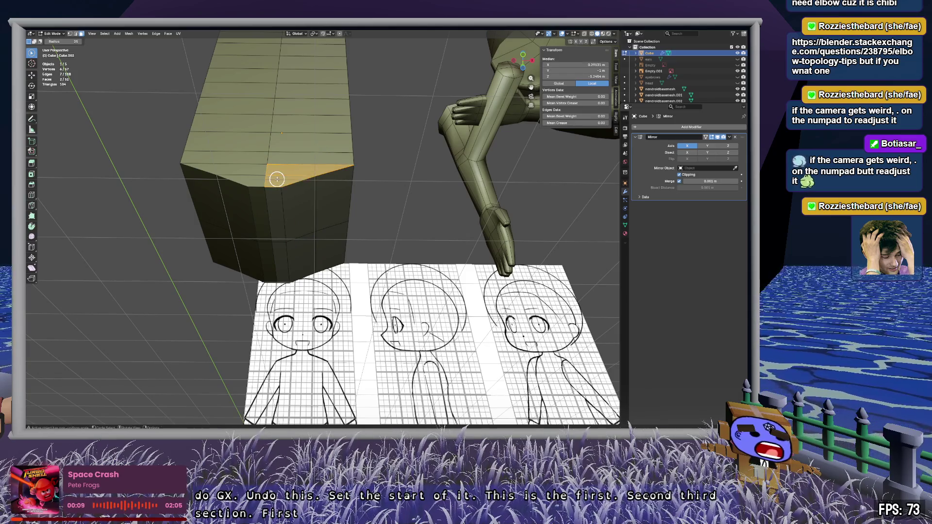
middle_click_drag(278, 181, 275, 181)
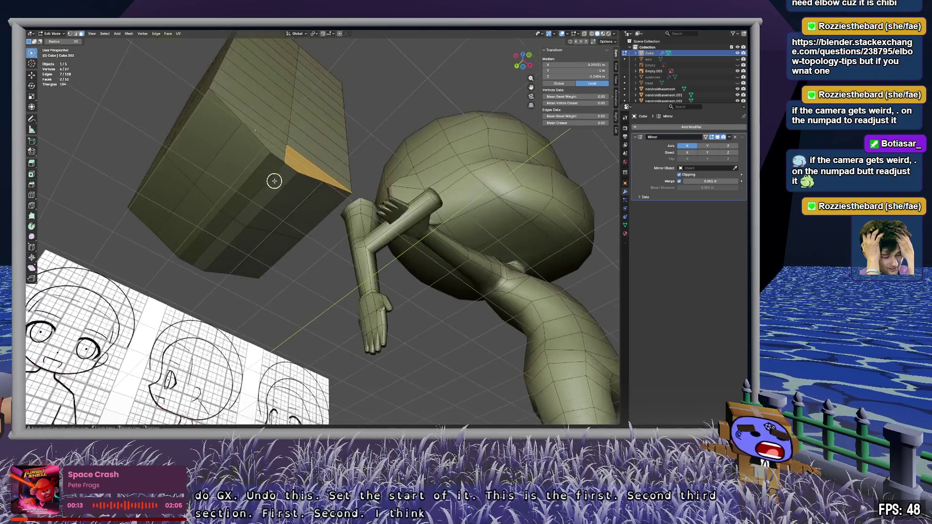
mouse_move(327, 212)
middle_mouse_down()
mouse_move(343, 261)
mouse_move(384, 254)
mouse_move(370, 254)
middle_mouse_up()
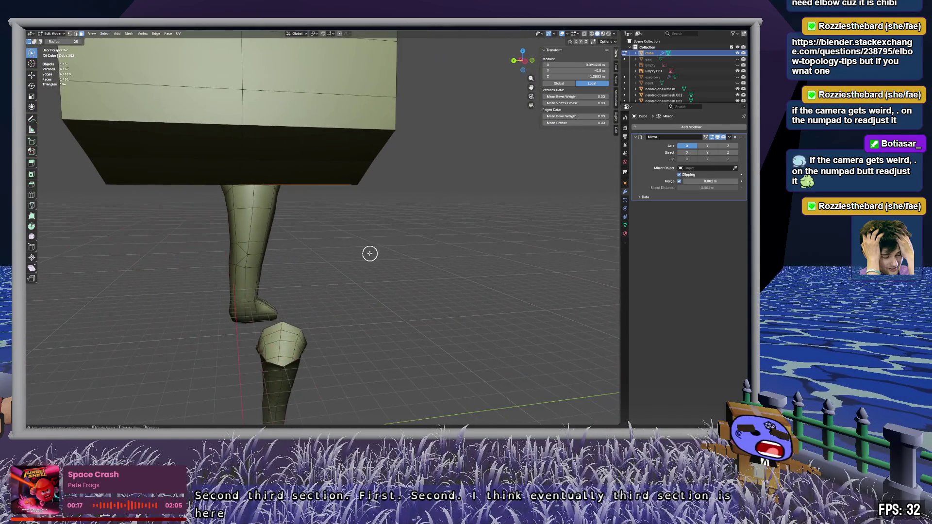
mouse_move(382, 214)
middle_mouse_down()
mouse_move(354, 204)
mouse_move(328, 218)
mouse_move(365, 226)
mouse_move(327, 196)
mouse_move(374, 196)
mouse_move(307, 255)
mouse_move(256, 260)
mouse_move(410, 264)
mouse_move(435, 298)
mouse_move(381, 296)
mouse_move(402, 294)
mouse_move(348, 272)
mouse_move(343, 250)
mouse_move(381, 254)
middle_mouse_up()
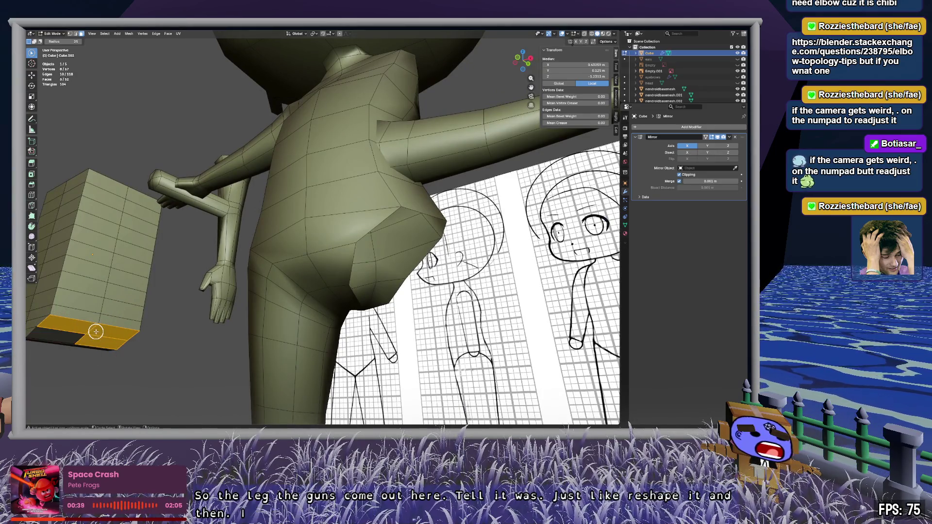
Step: Frame the block and dissolve its selected bottom faces into a single face
mouse_move(93, 341)
middle_mouse_down()
mouse_move(354, 188)
mouse_move(317, 202)
mouse_move(350, 198)
mouse_move(284, 193)
middle_mouse_up()
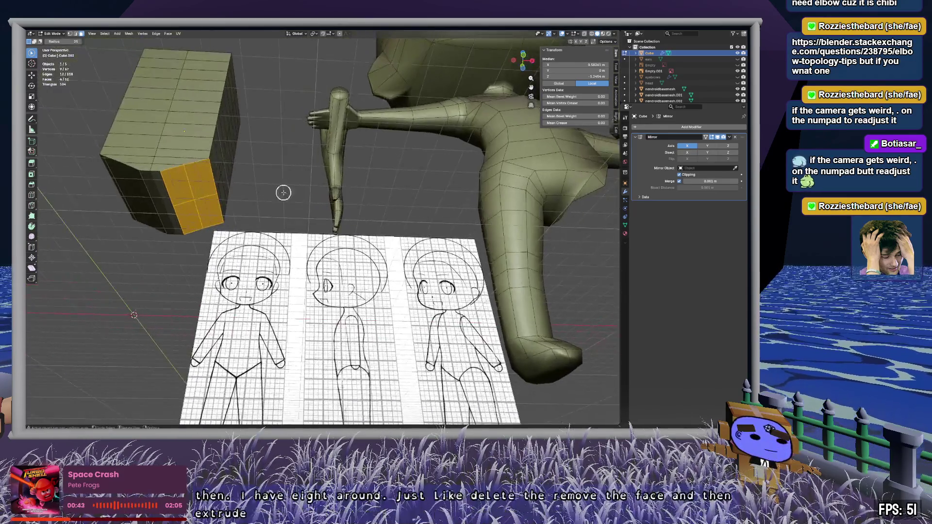
scroll(306, 233, "down", 3)
scroll(187, 219, "up", 5)
scroll(257, 208, "down", 5)
key("KP_Decimal")
mouse_move(258, 207)
middle_mouse_down()
mouse_move(374, 218)
mouse_move(397, 249)
mouse_move(423, 216)
mouse_move(350, 199)
mouse_move(490, 313)
mouse_move(428, 262)
middle_mouse_up()
mouse_move(357, 236)
middle_mouse_down()
mouse_move(339, 247)
mouse_move(302, 231)
mouse_move(358, 235)
mouse_move(303, 229)
middle_mouse_up()
key("x")
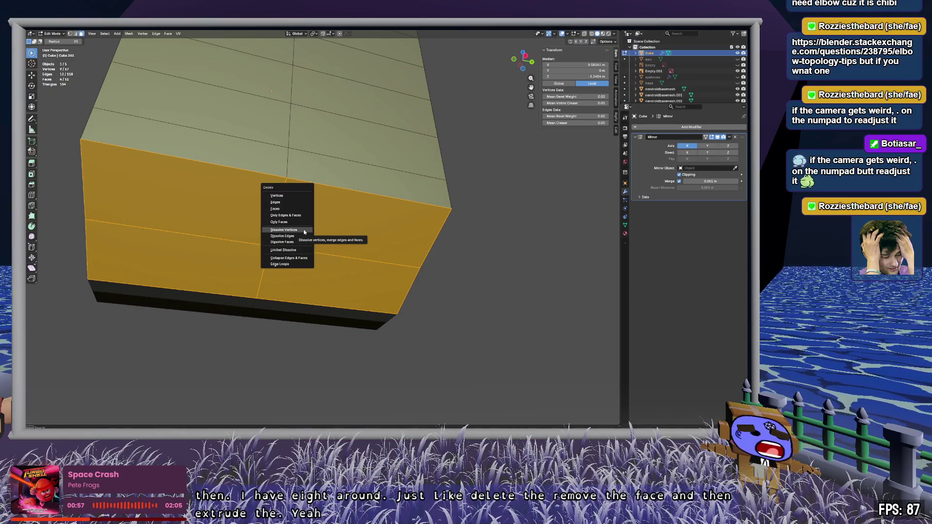
left_click(297, 242)
Step: Extrude the merged bottom face downward into a leg stub and select a corner vertex
mouse_move(296, 242)
middle_mouse_down()
mouse_move(323, 243)
mouse_move(353, 196)
mouse_move(358, 272)
mouse_move(294, 271)
mouse_move(343, 238)
mouse_move(426, 239)
mouse_move(340, 170)
mouse_move(269, 93)
mouse_move(437, 291)
mouse_move(505, 283)
mouse_move(413, 276)
mouse_move(441, 274)
mouse_move(402, 235)
mouse_move(342, 265)
mouse_move(407, 265)
mouse_move(460, 289)
mouse_move(427, 252)
mouse_move(402, 243)
middle_mouse_up()
key("e")
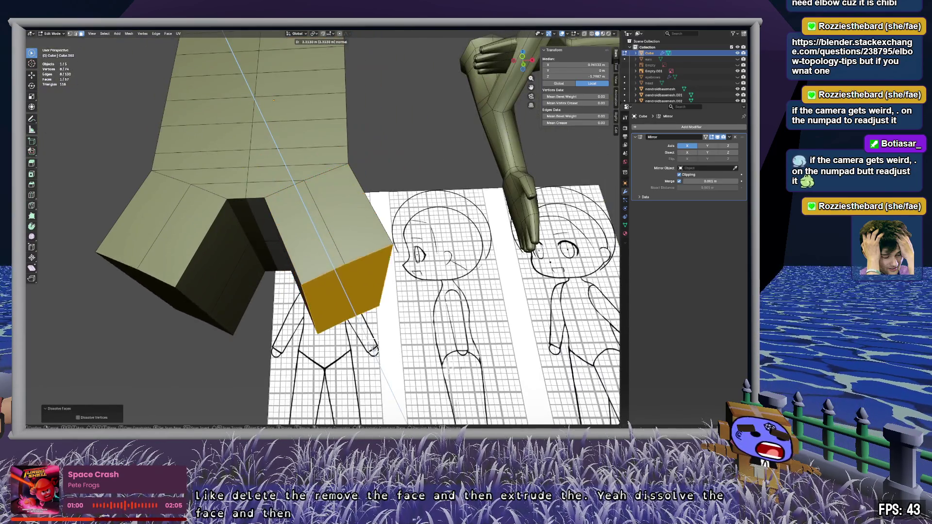
key("Return")
key("alt+a")
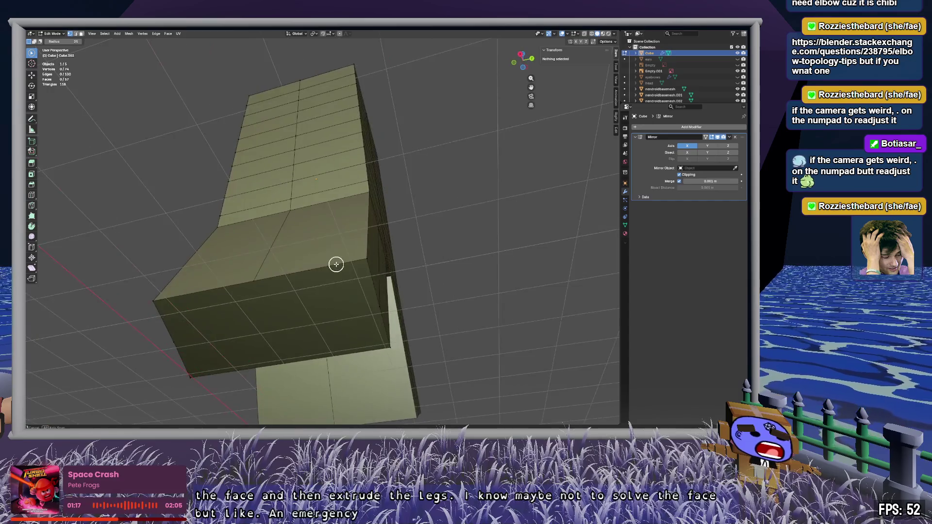
left_click(270, 256)
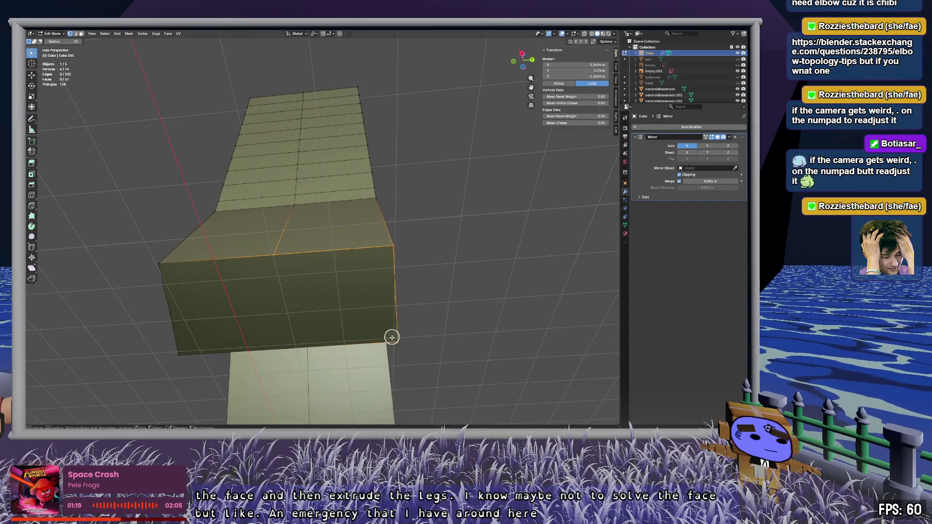
mouse_move(272, 287)
middle_mouse_down()
mouse_move(347, 285)
mouse_move(243, 319)
mouse_move(209, 318)
mouse_move(229, 337)
mouse_move(360, 345)
mouse_move(349, 354)
mouse_move(305, 346)
mouse_move(360, 339)
mouse_move(433, 252)
mouse_move(397, 170)
mouse_move(407, 211)
mouse_move(427, 214)
mouse_move(350, 245)
mouse_move(205, 241)
mouse_move(368, 218)
middle_mouse_up()
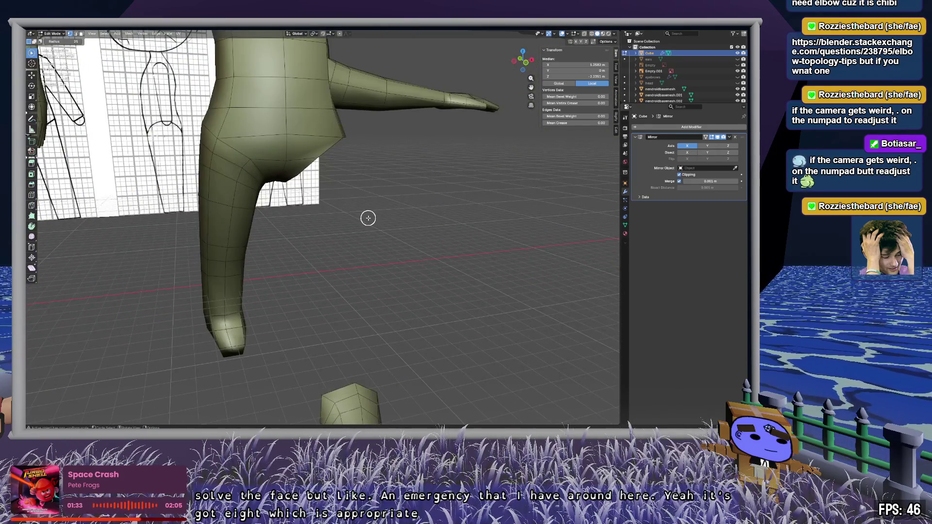
Step: Circle-select a vertical strip of faces down the nendroidbasemesh leg
left_click_drag(226, 159, 230, 161)
left_click(660, 89)
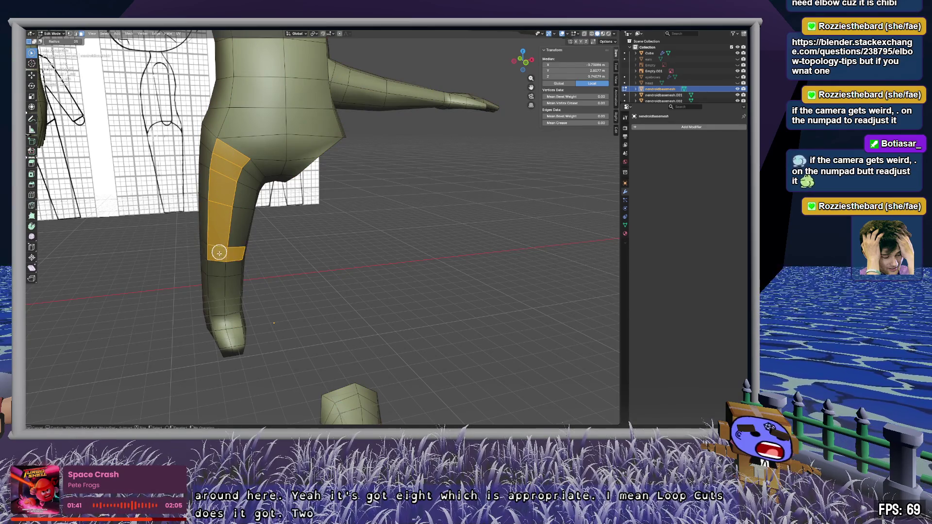
left_click_drag(219, 252, 219, 280)
middle_click_drag(234, 249, 241, 302)
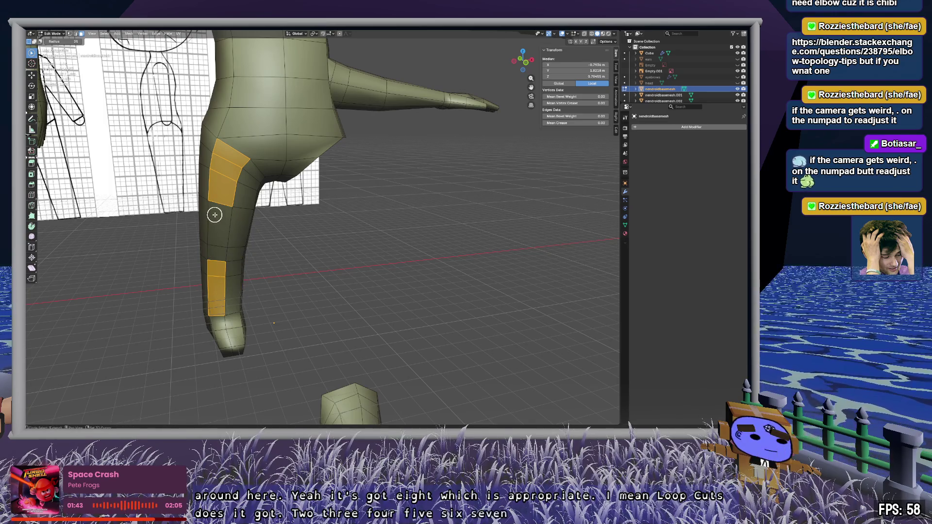
left_click_drag(215, 214, 217, 245)
mouse_move(218, 302)
middle_mouse_down()
mouse_move(252, 283)
mouse_move(271, 293)
mouse_move(387, 175)
mouse_move(401, 189)
mouse_move(343, 198)
mouse_move(256, 191)
mouse_move(381, 194)
mouse_move(372, 162)
mouse_move(395, 257)
mouse_move(256, 257)
mouse_move(421, 268)
mouse_move(412, 256)
mouse_move(318, 241)
mouse_move(144, 338)
mouse_move(258, 241)
middle_mouse_up()
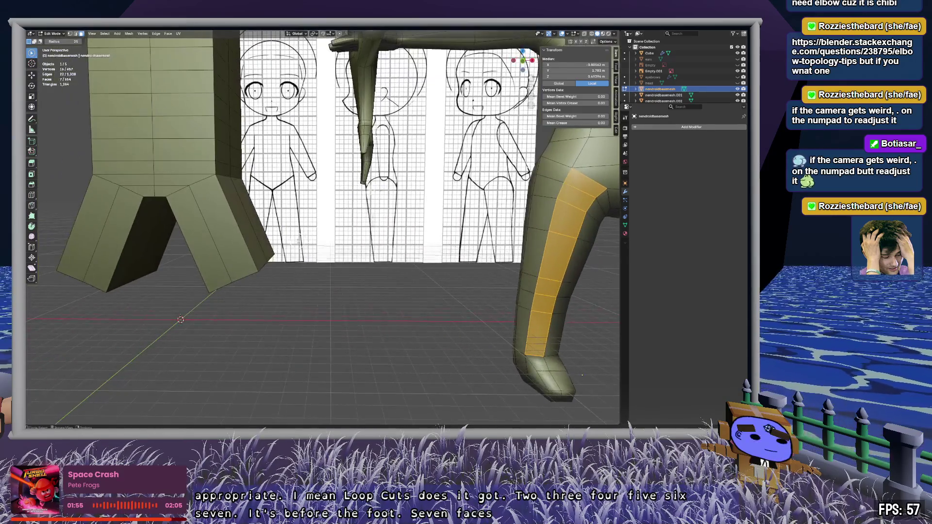
Step: Return to Object Mode and make the Cube the active object
left_click(259, 242)
key("Tab")
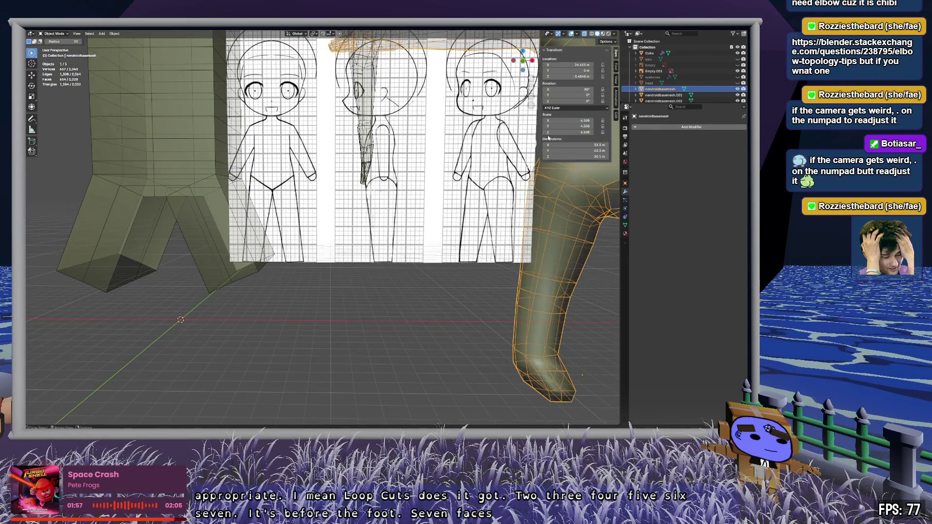
left_click(646, 54)
mouse_move(230, 248)
middle_mouse_down()
mouse_move(261, 247)
mouse_move(253, 233)
mouse_move(275, 250)
mouse_move(255, 304)
mouse_move(262, 282)
mouse_move(266, 335)
mouse_move(290, 204)
middle_mouse_up()
Step: Add six evenly spaced loop cuts across the Cube's extruded leg
key("ctrl+r")
left_click(261, 229)
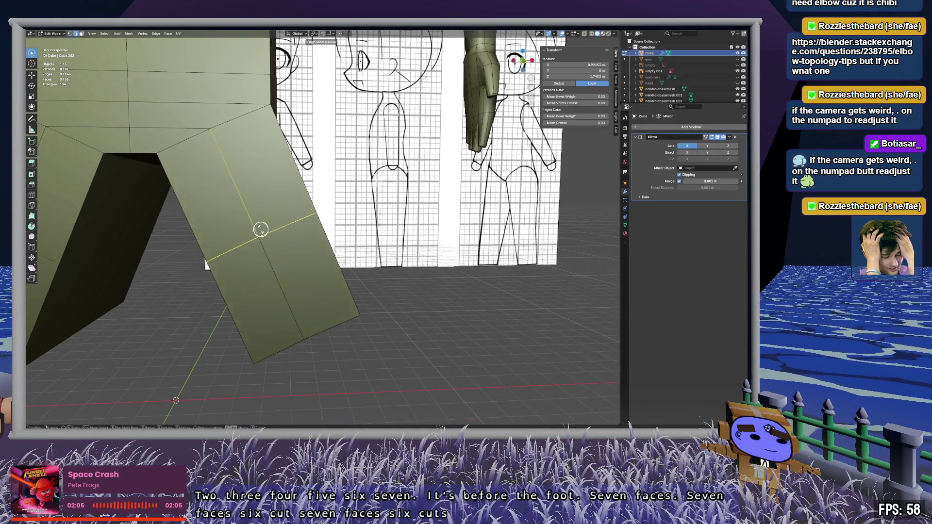
right_click(260, 226)
left_click(104, 364)
key("Return")
key("alt+a")
mouse_move(267, 158)
middle_mouse_down()
mouse_move(401, 267)
mouse_move(366, 264)
mouse_move(456, 270)
mouse_move(389, 252)
mouse_move(422, 241)
mouse_move(439, 220)
mouse_move(531, 199)
mouse_move(495, 214)
mouse_move(485, 245)
mouse_move(256, 264)
mouse_move(431, 196)
mouse_move(420, 165)
mouse_move(432, 129)
middle_mouse_up()
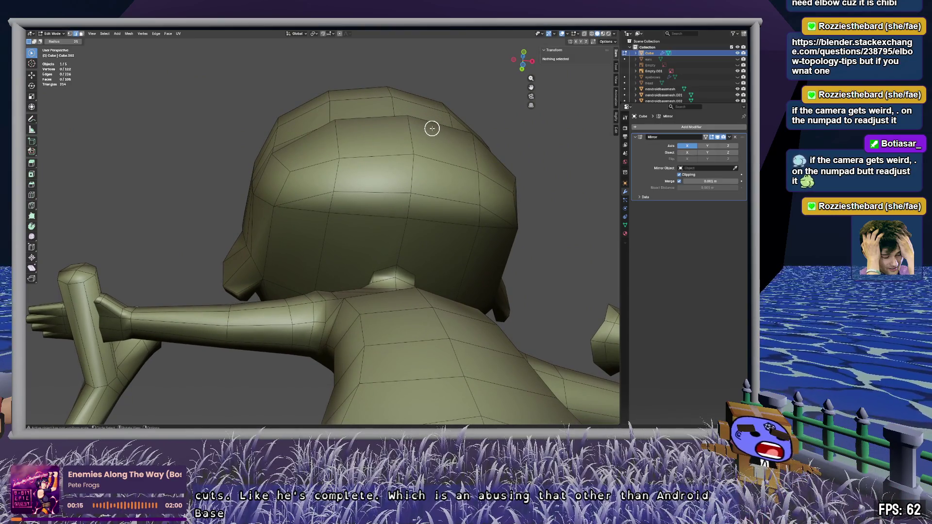
mouse_move(203, 240)
middle_mouse_down()
mouse_move(293, 239)
mouse_move(254, 260)
mouse_move(166, 269)
mouse_move(336, 278)
mouse_move(327, 183)
mouse_move(399, 198)
mouse_move(429, 227)
mouse_move(380, 154)
mouse_move(422, 196)
mouse_move(340, 185)
mouse_move(345, 141)
mouse_move(342, 155)
middle_mouse_up()
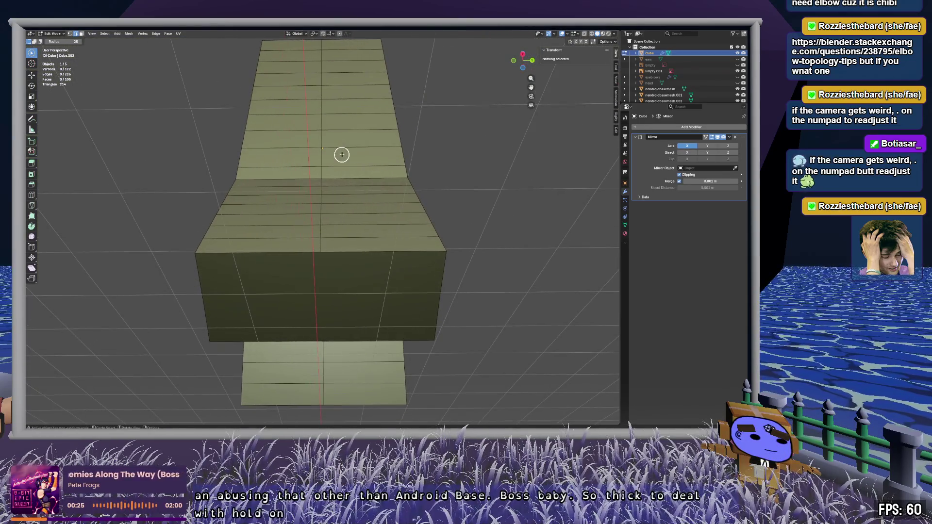
Step: Select the Cube in Object Mode, enable X-ray and switch to Front Orthographic view
key("Tab")
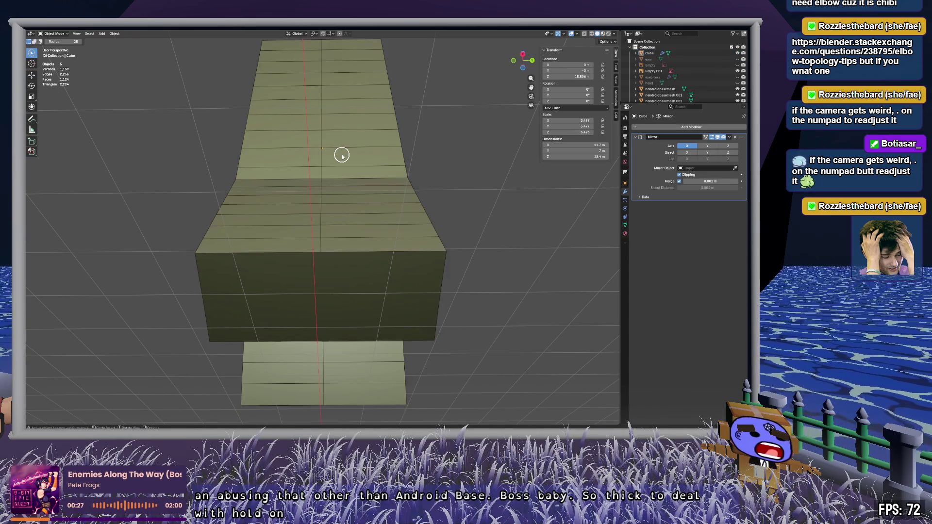
left_click_drag(324, 142, 405, 201)
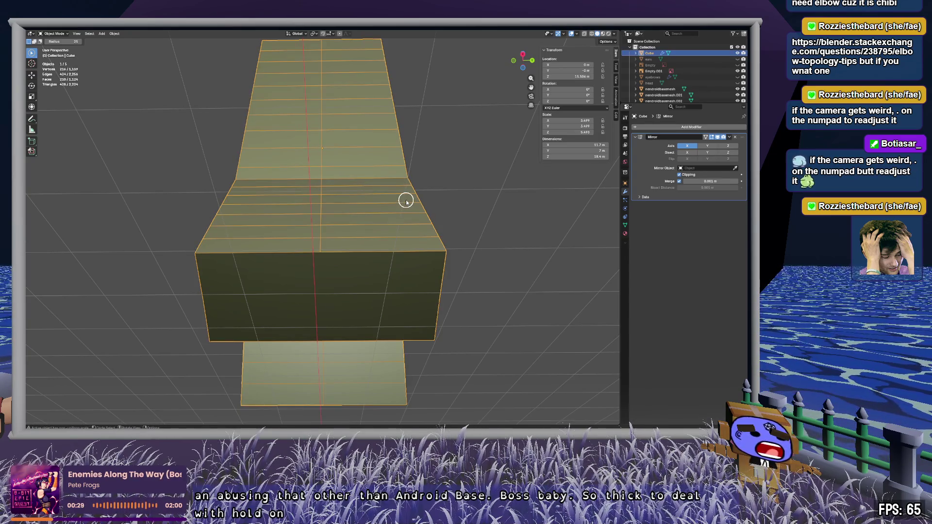
key("s")
key("y")
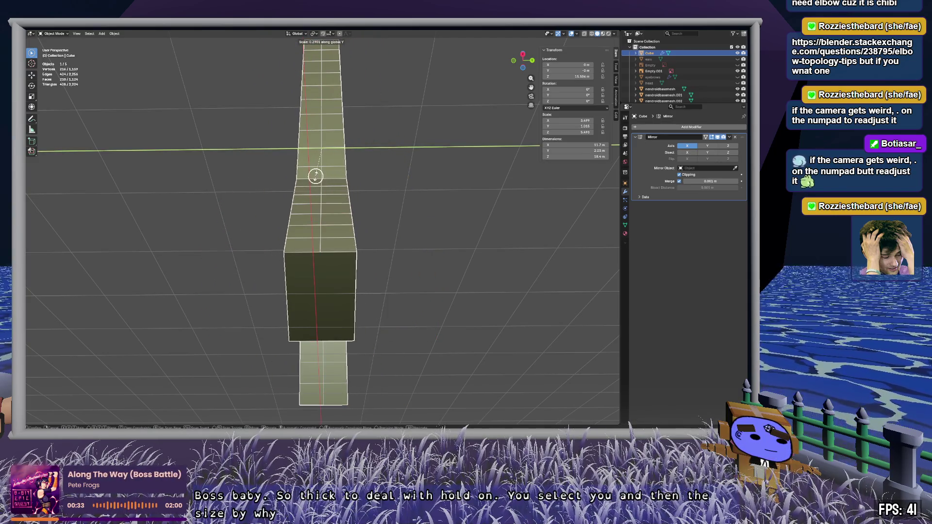
key("Escape")
mouse_move(381, 170)
middle_mouse_down()
mouse_move(474, 175)
mouse_move(401, 179)
mouse_move(327, 148)
mouse_move(359, 144)
mouse_move(357, 165)
mouse_move(366, 169)
middle_mouse_up()
scroll(394, 174, "down", 5)
scroll(367, 170, "up", 3)
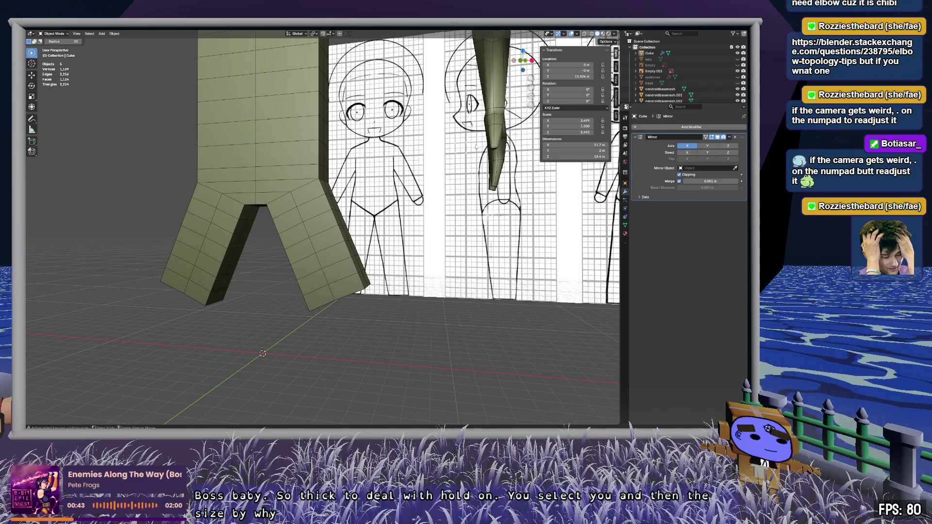
key("alt+z")
key("KP_1")
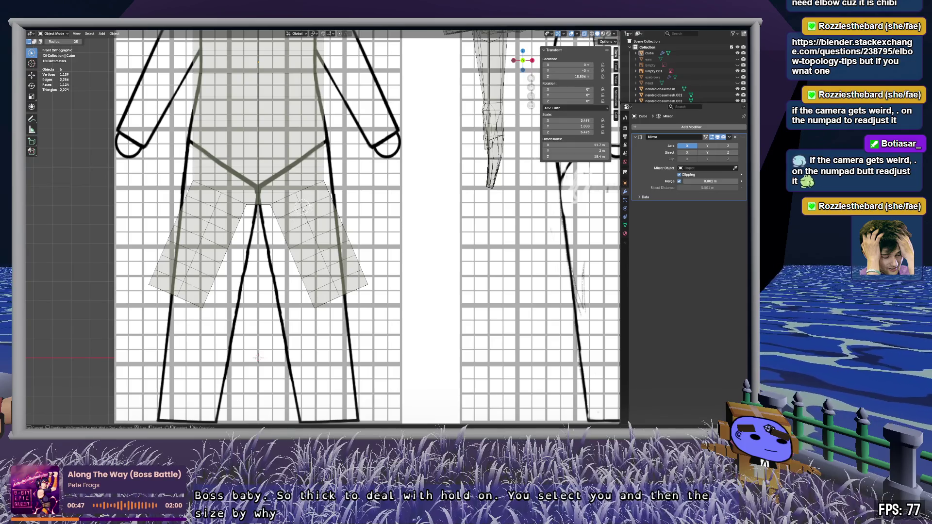
Step: Select the faces down the right-hand leg block in Edit Mode
key("Tab")
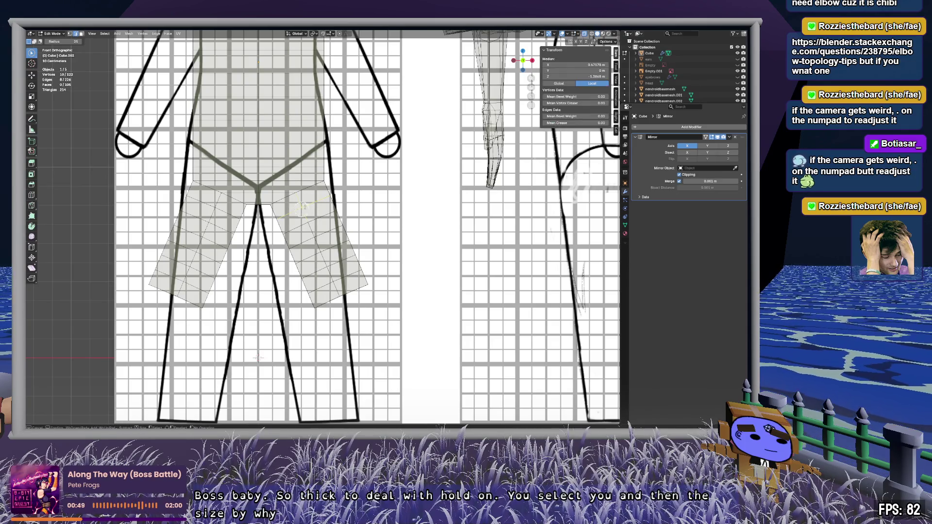
mouse_move(312, 202)
left_mouse_down()
mouse_move(286, 207)
mouse_move(294, 220)
mouse_move(318, 197)
left_mouse_up()
mouse_move(282, 234)
left_mouse_down()
mouse_move(280, 248)
mouse_move(310, 267)
mouse_move(335, 253)
mouse_move(297, 282)
left_mouse_up()
left_click_drag(381, 266, 360, 277)
Step: Move the leg faces left, rotate them 17.3° and align them with the reference leg
key("g")
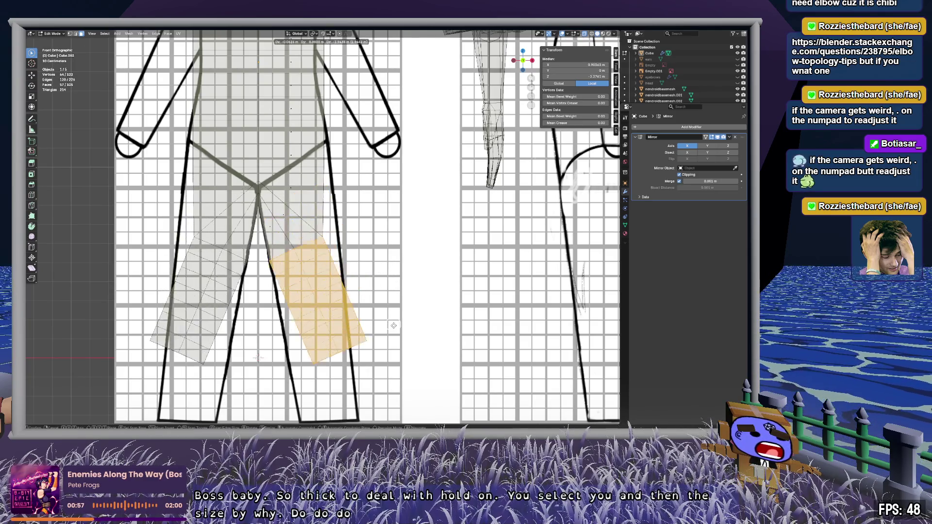
left_click(412, 379)
key("r")
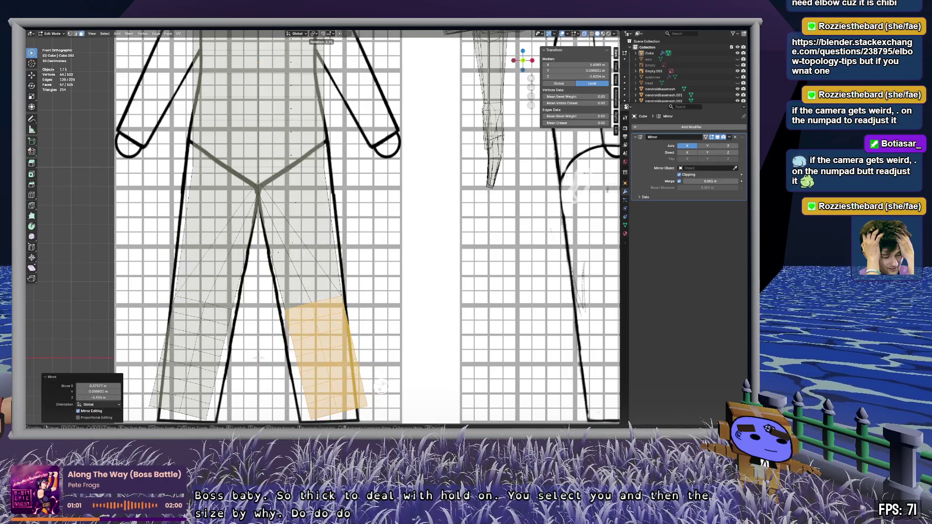
left_click(362, 383)
key("g")
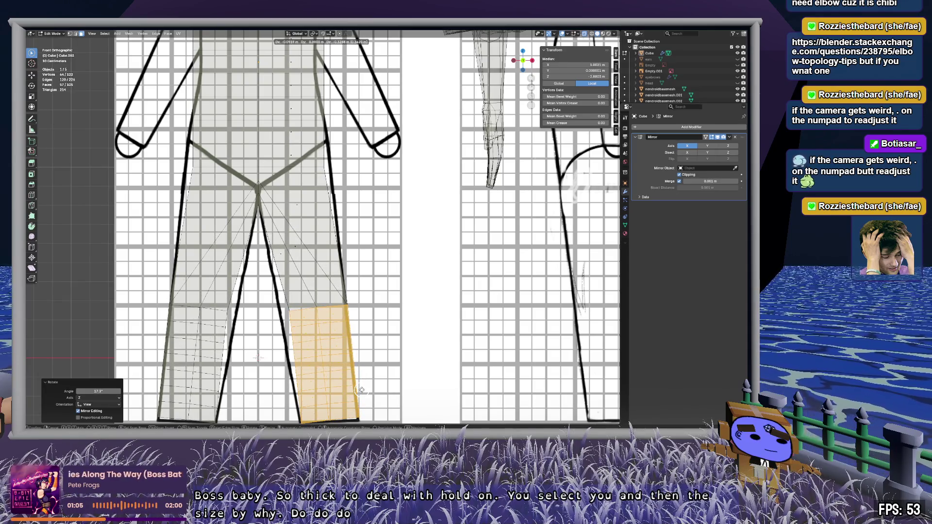
left_click(362, 390)
left_click_drag(319, 308, 324, 309)
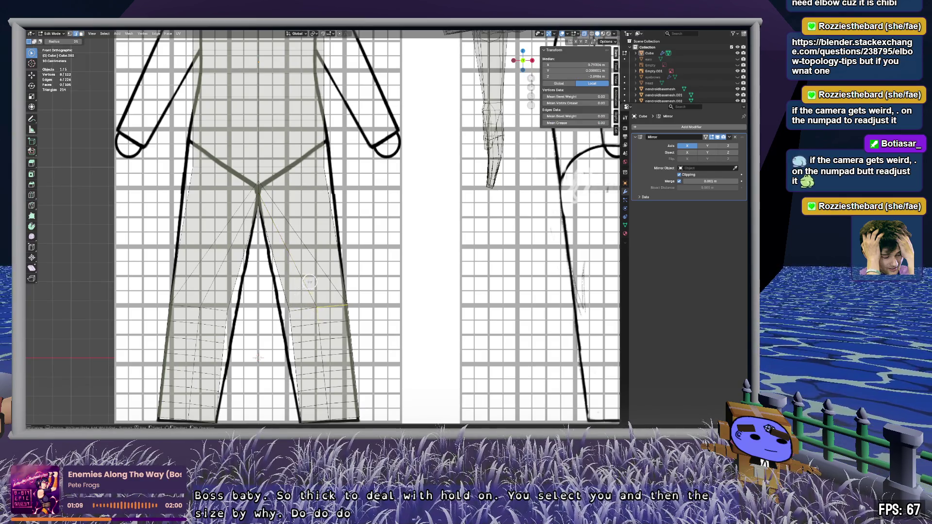
mouse_move(307, 309)
middle_mouse_down()
mouse_move(154, 311)
mouse_move(262, 303)
mouse_move(290, 310)
mouse_move(284, 316)
middle_mouse_up()
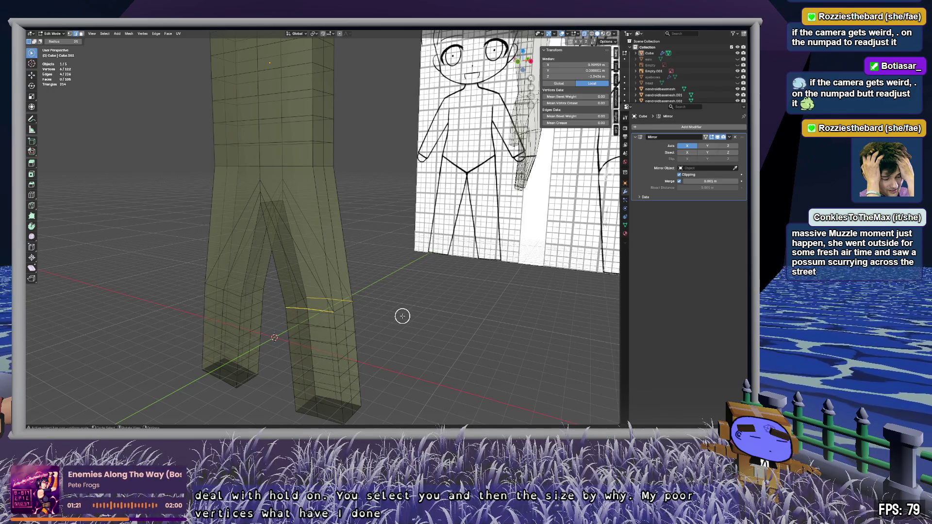
Step: Undo the leg edits and the Cube's Y scaling so the legs return to splayed blocks
key("ctrl+z")
key("ctrl+z")
key("ctrl+z")
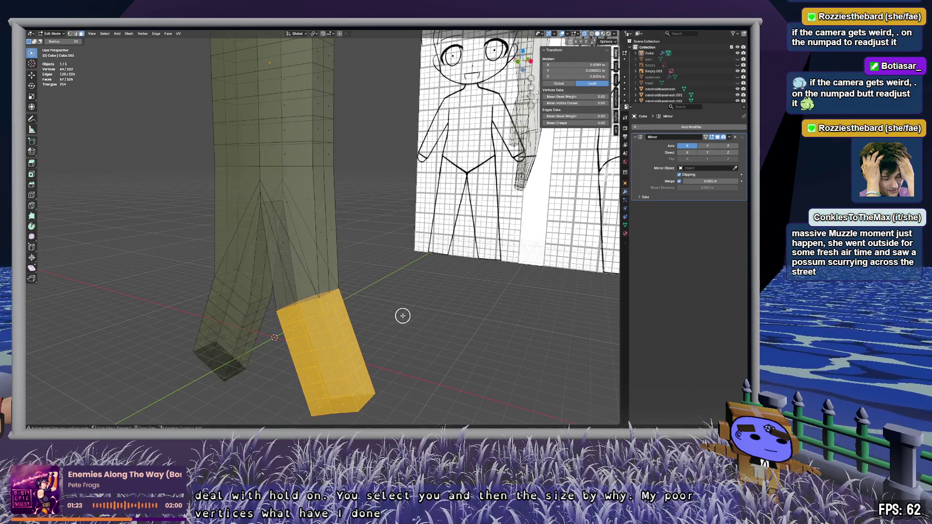
key("ctrl+z")
key("ctrl+z")
key("ctrl+z")
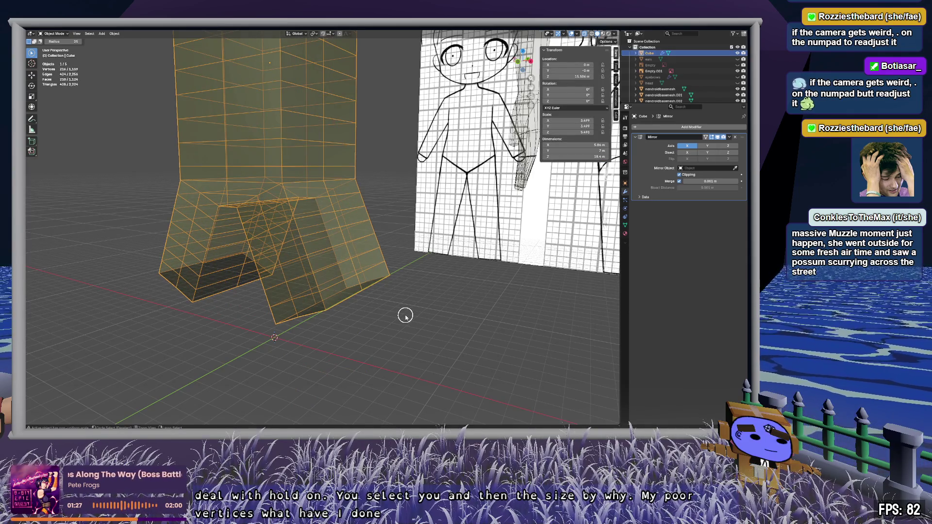
key("ctrl+z")
key("ctrl+z")
mouse_move(394, 312)
middle_mouse_down()
mouse_move(474, 309)
mouse_move(364, 314)
mouse_move(392, 312)
mouse_move(401, 340)
mouse_move(404, 312)
mouse_move(318, 277)
middle_mouse_up()
scroll(405, 312, "up", 4)
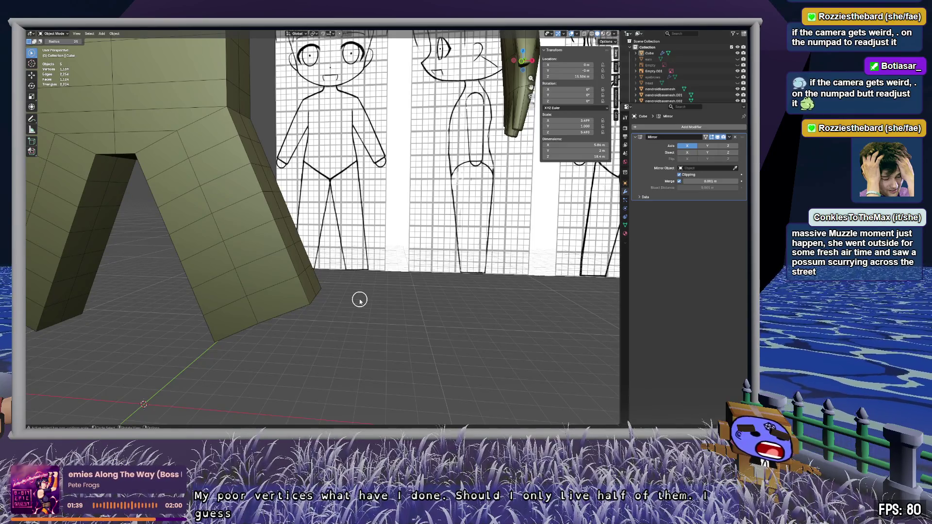
Step: Switch to Front Orthographic view with X-ray on to compare the legs with the sketch
left_click(521, 62)
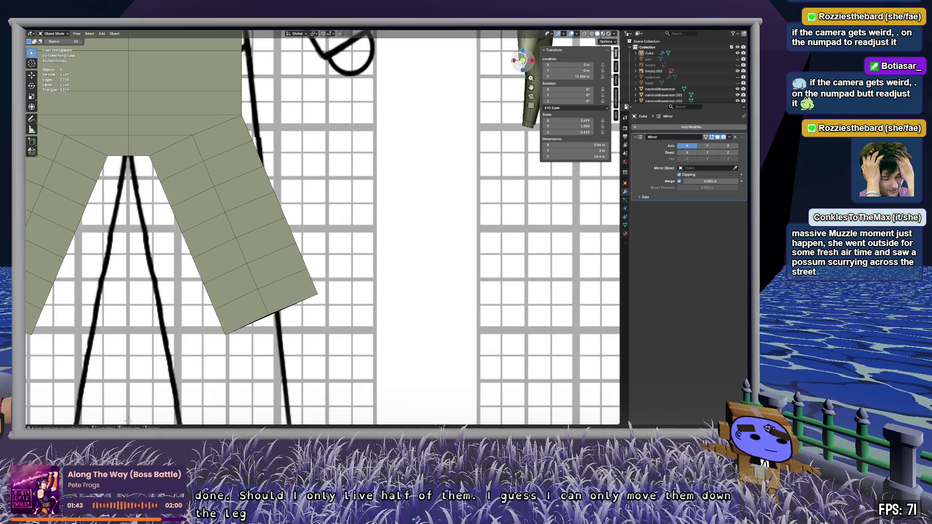
key("alt+z")
scroll(315, 189, "down", 3)
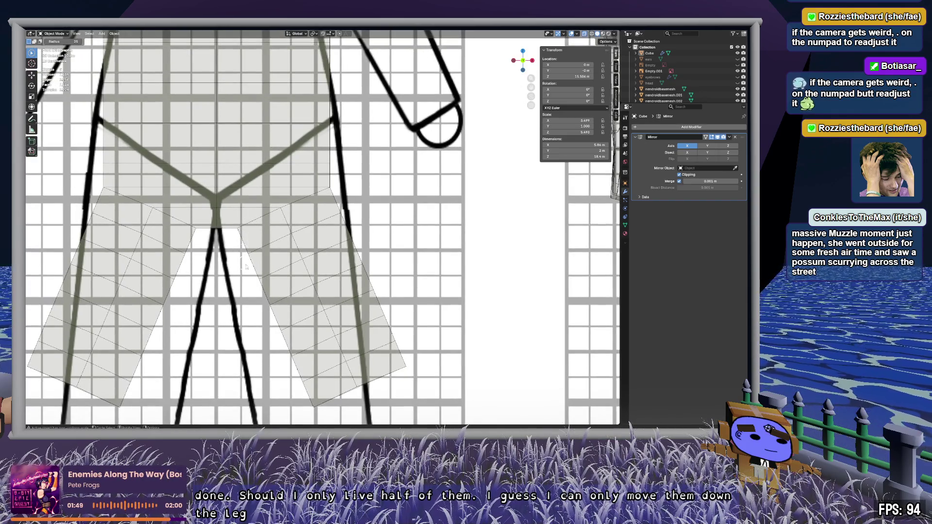
Step: In Edit Mode, select the upper leg edge vertices and move them upward
key("Tab")
left_click_drag(233, 232, 341, 189)
key("Escape")
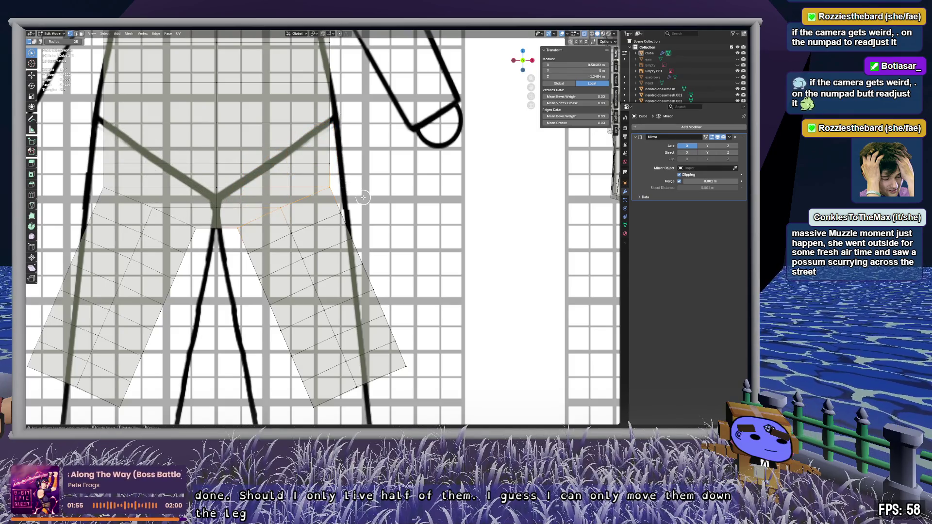
middle_click_drag(365, 147, 364, 314, "shift")
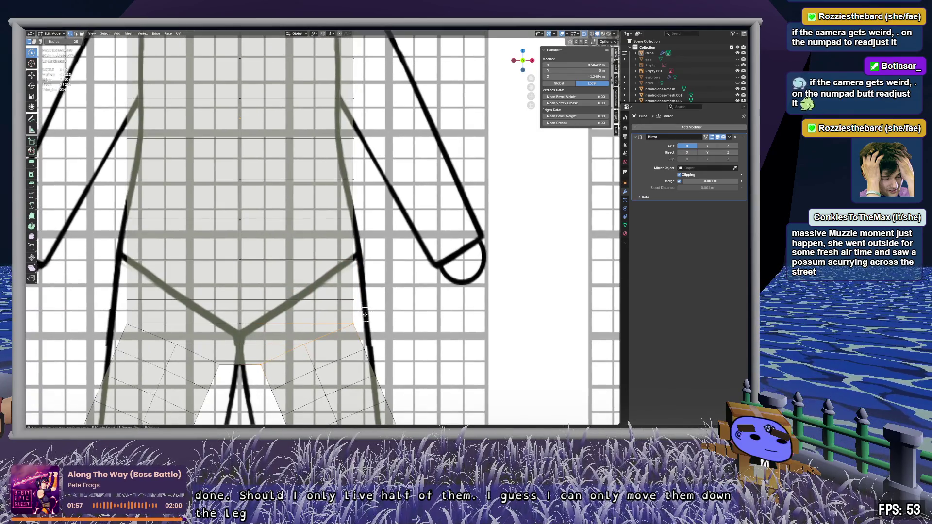
key("g")
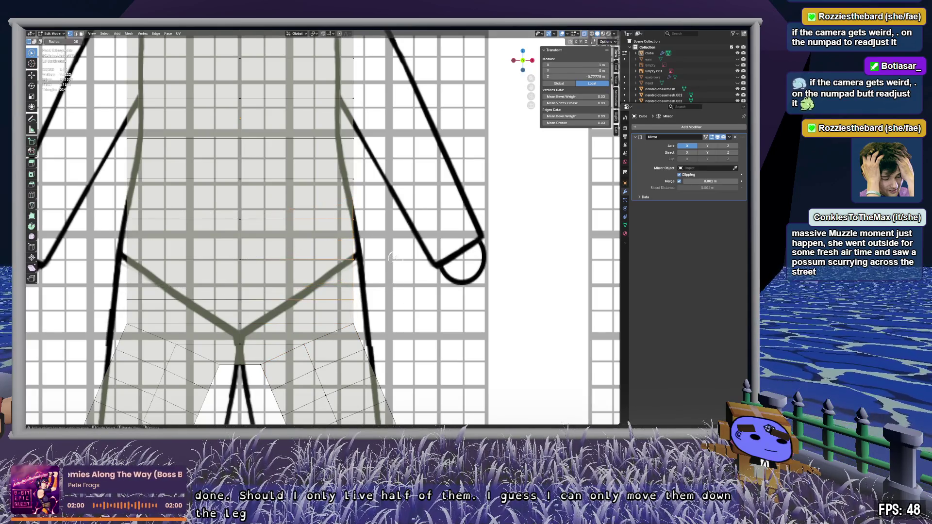
scroll(396, 243, "down", 4)
Step: Select vertices down the torso's right side and try a vertical scale, then cancel it
left_click_drag(342, 71, 337, 104)
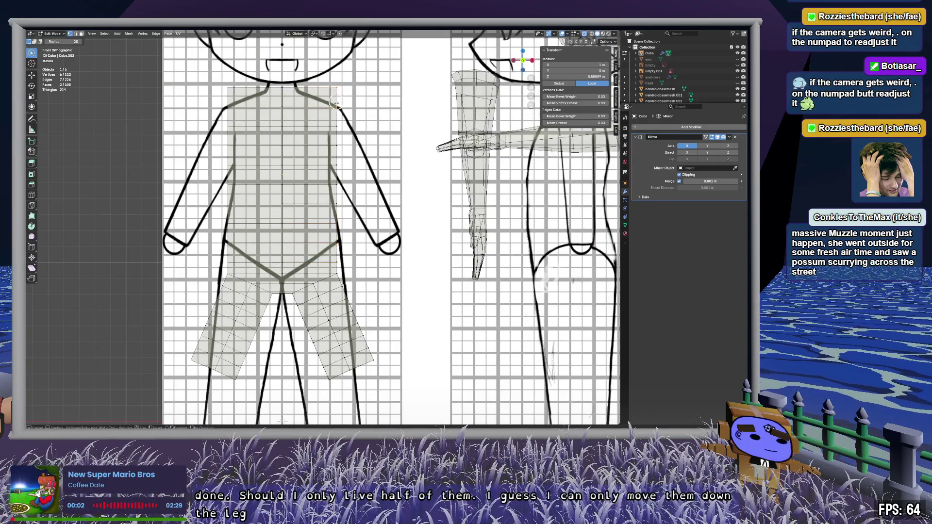
left_click_drag(339, 135, 339, 179)
left_click_drag(336, 236, 335, 260)
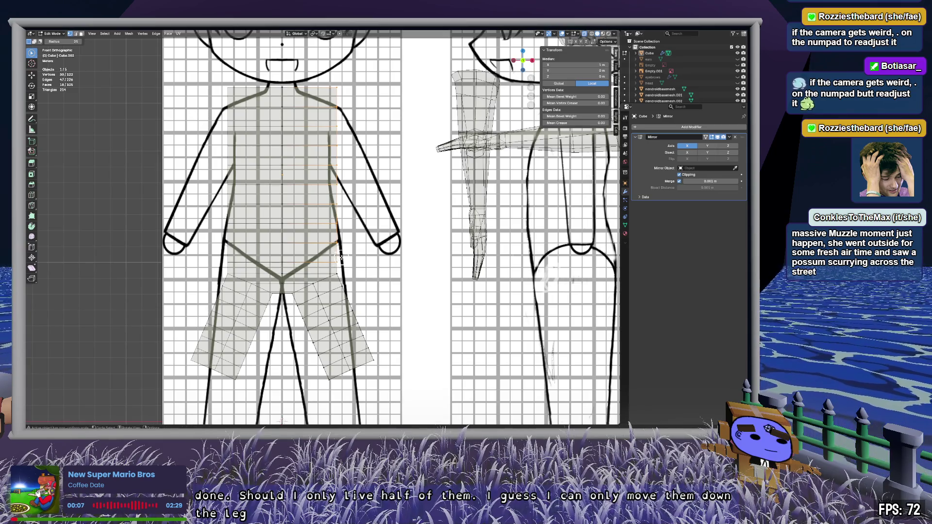
key("s")
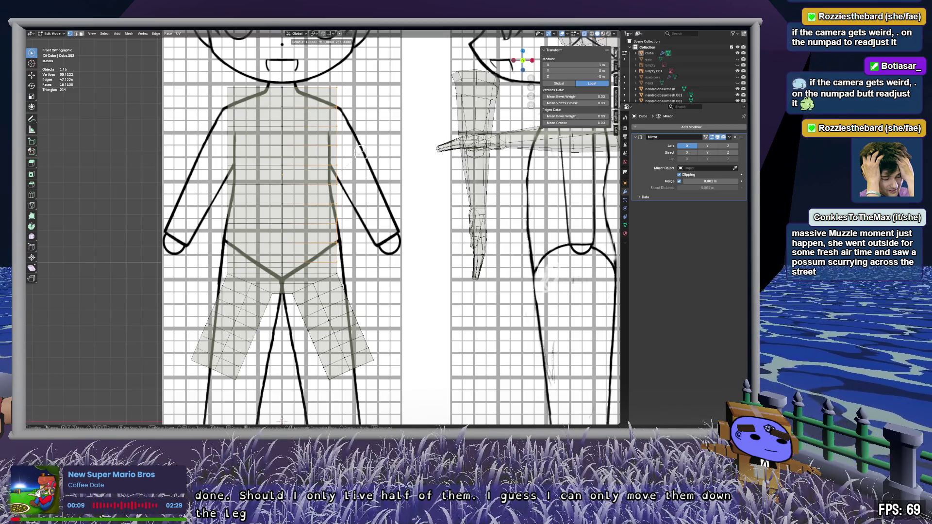
key("z")
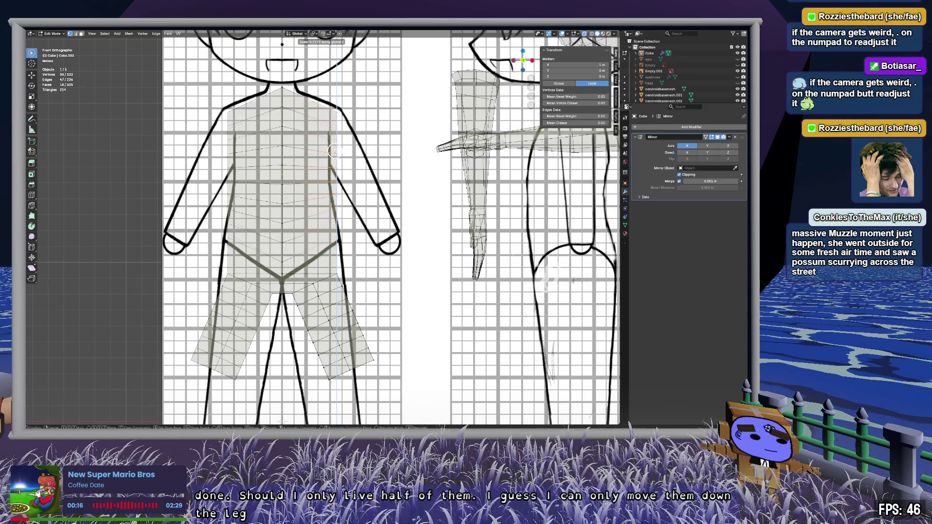
key("Escape")
Step: Circle-select the torso's right edge vertices and squash them along Z to 0.638
key("c")
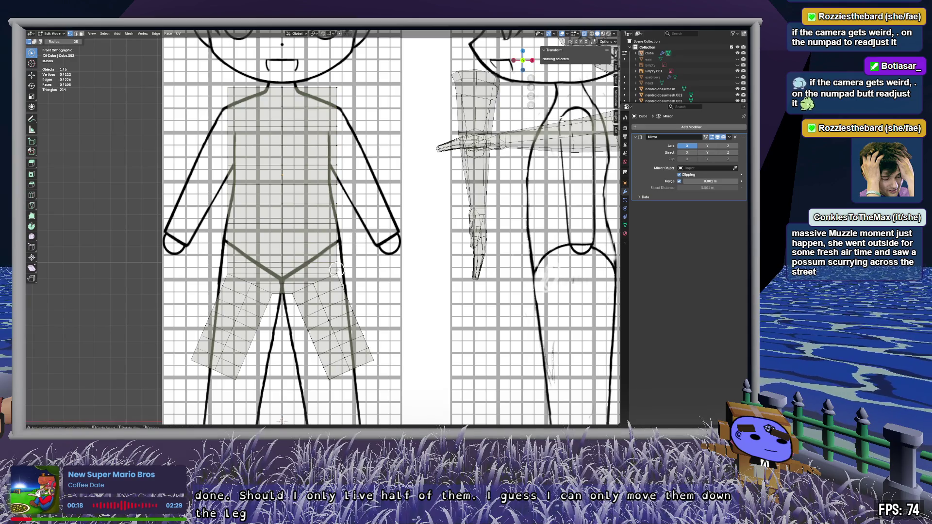
left_click(338, 262)
left_click_drag(336, 242, 338, 165)
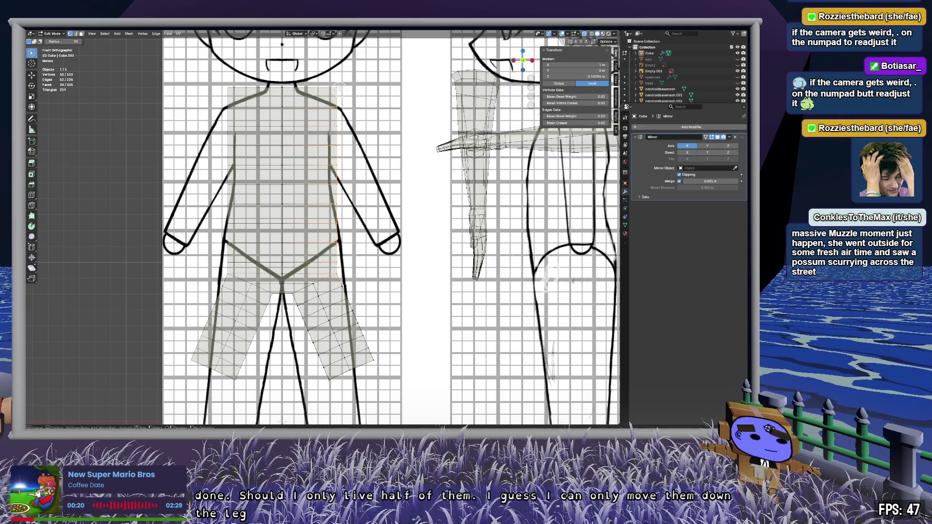
key("Escape")
key("s")
key("z")
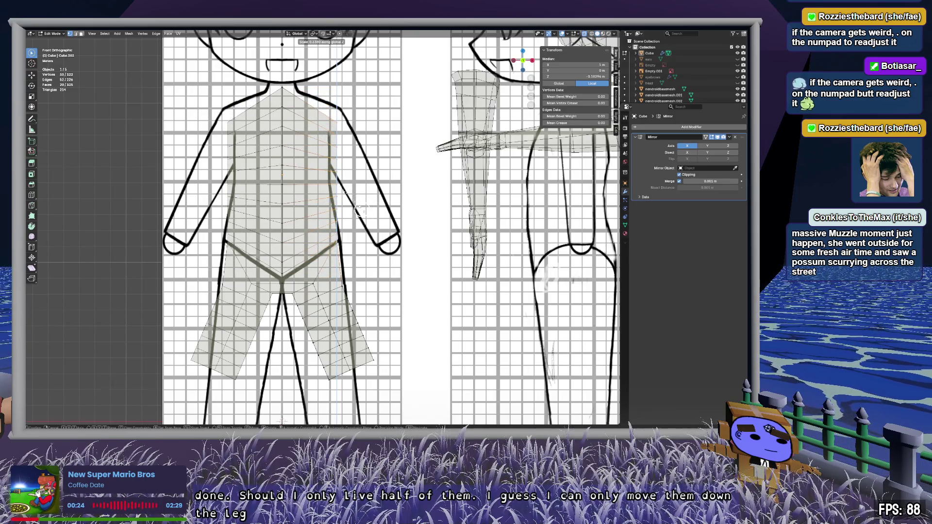
left_click(360, 209)
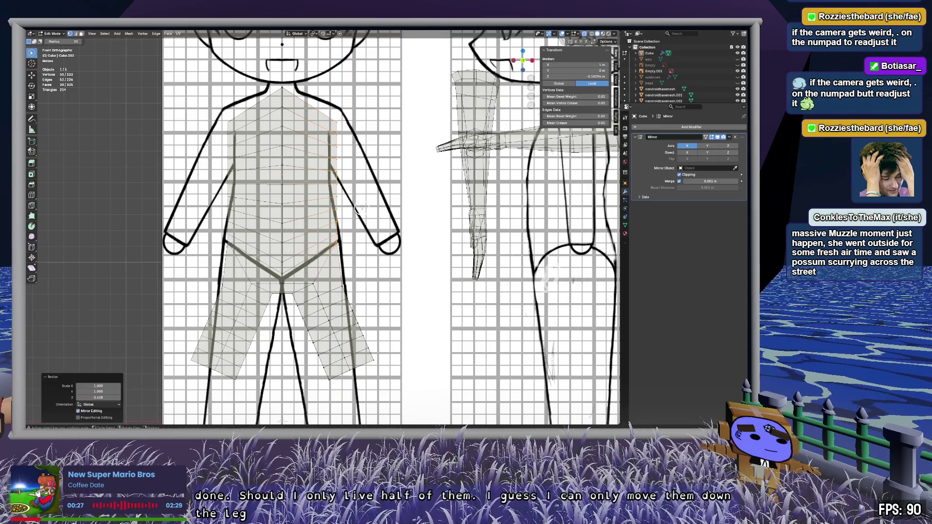
Step: Move the selected edge loop up in stages from the waist to the shoulder line
scroll(358, 205, "up", 4)
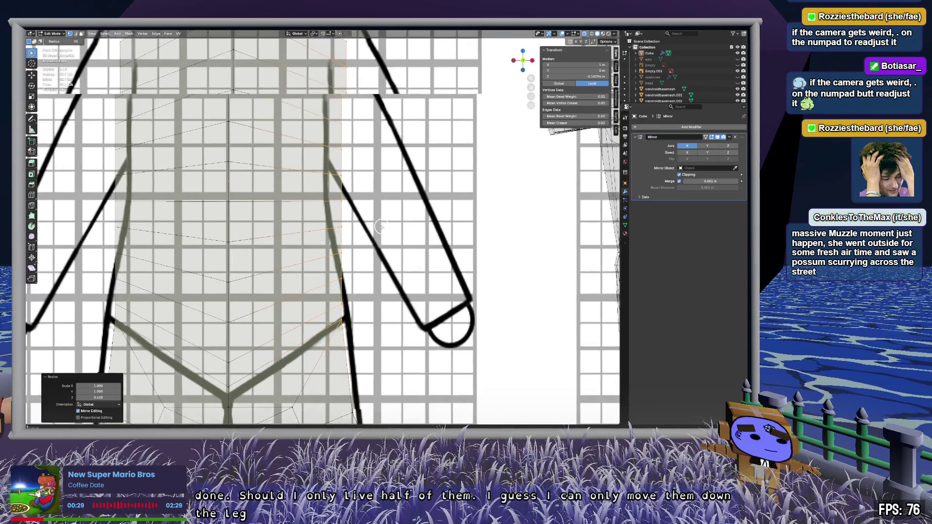
key("g")
left_click(371, 239)
key("g")
left_click(351, 213)
key("g")
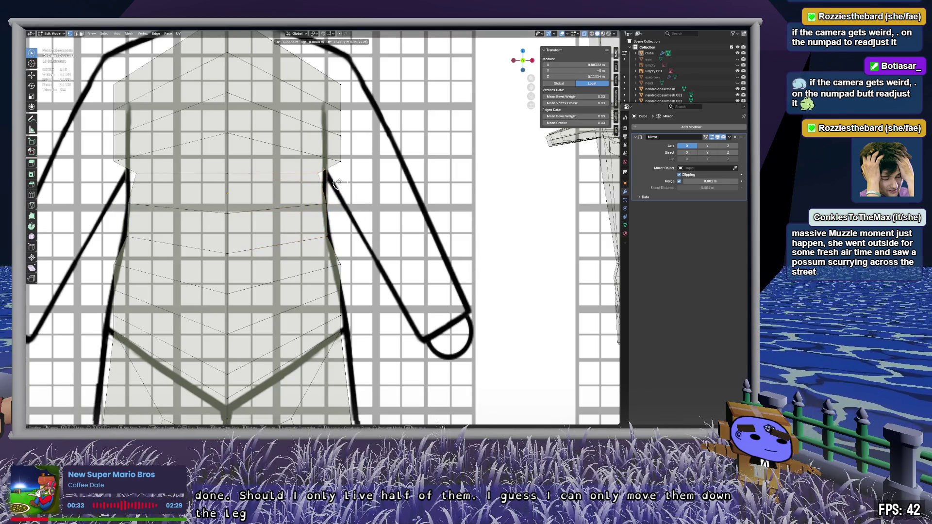
left_click(343, 161)
key("g")
left_click(340, 139)
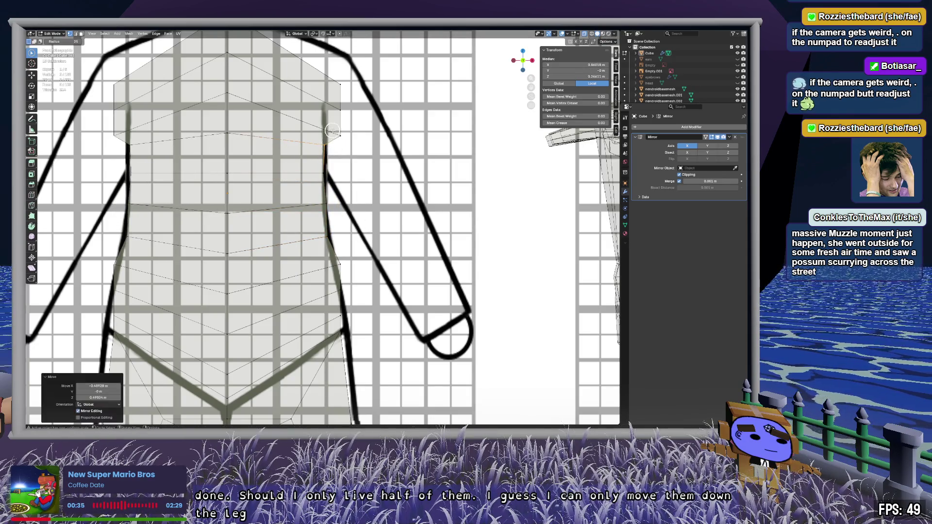
key("g")
left_click(340, 108)
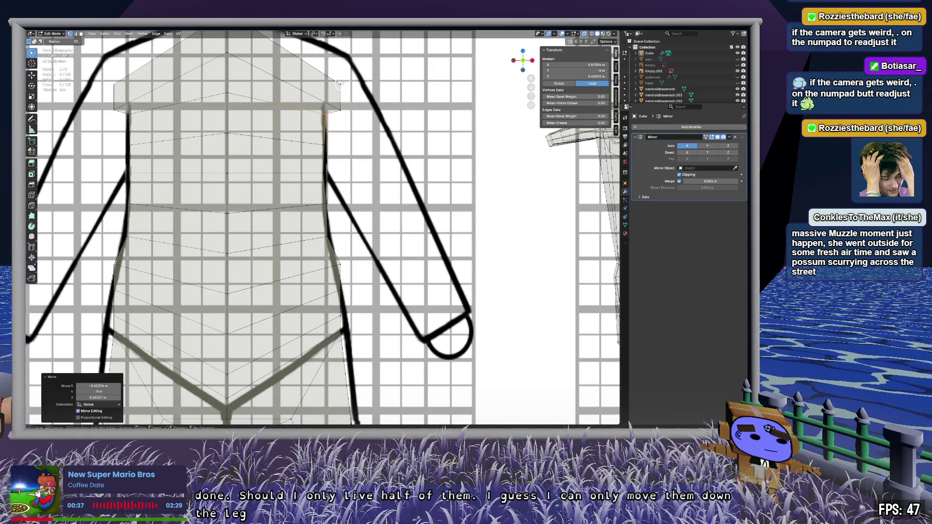
key("g")
left_click(350, 52)
Step: Undo the shoulder loop move, then drag a torso side vertex down onto the hip line
key("ctrl+z")
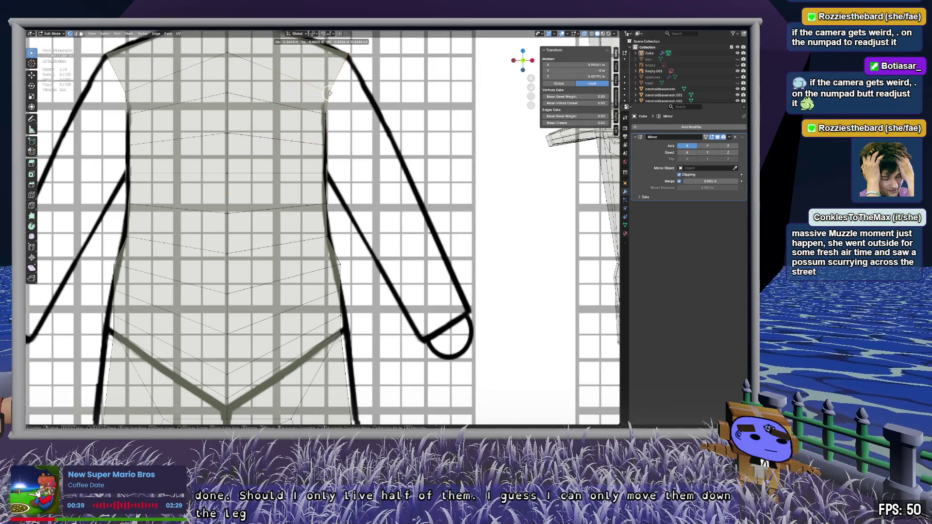
key("alt+a")
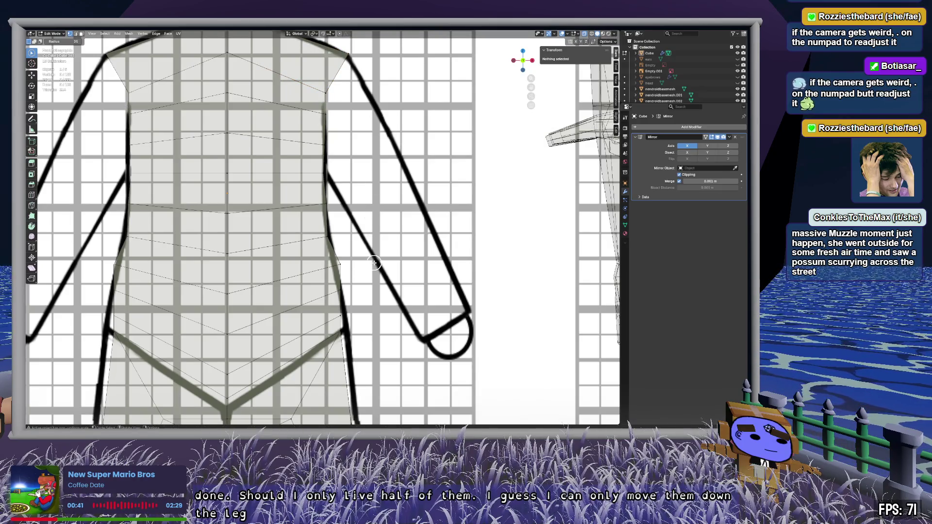
left_click(341, 264)
left_click(342, 325)
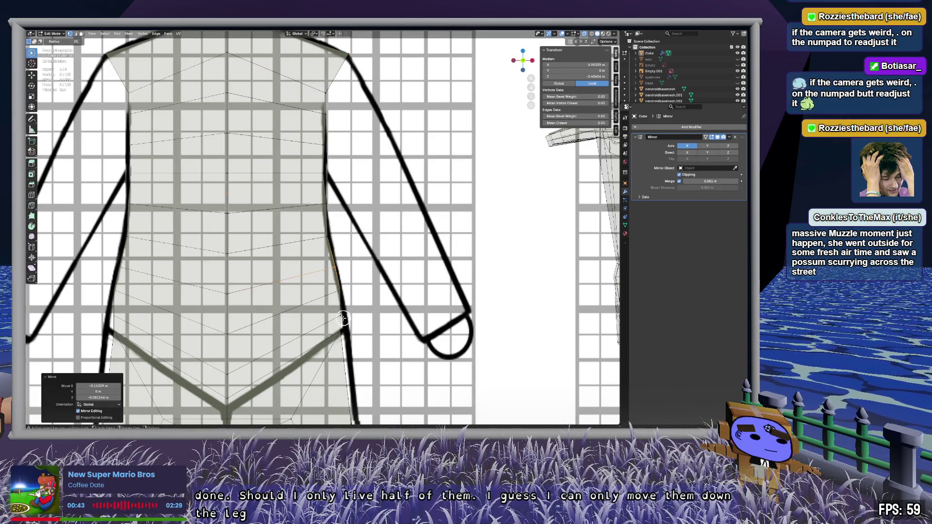
key("g")
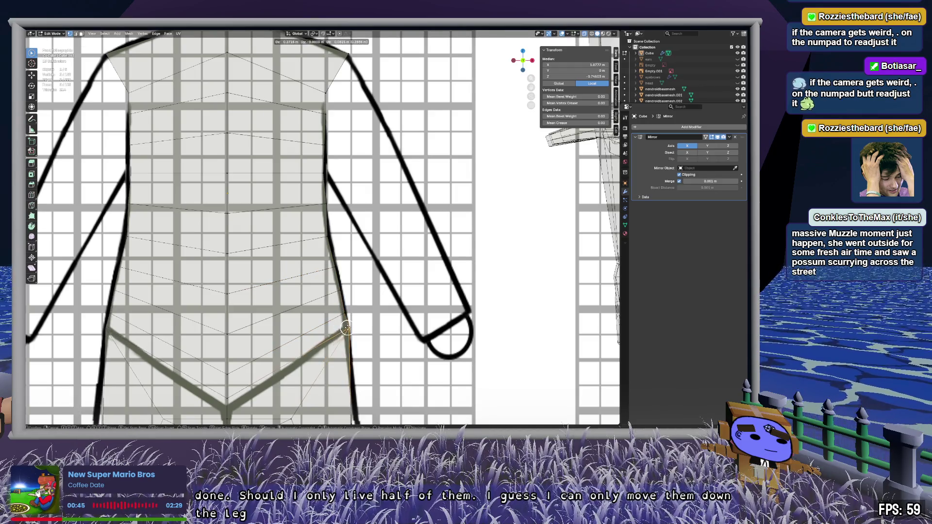
left_click(346, 327)
Step: Circle-select the vertices along the crotch edge
key("c")
middle_click_drag(346, 327, 420, 208, "shift")
left_click_drag(314, 270, 264, 271)
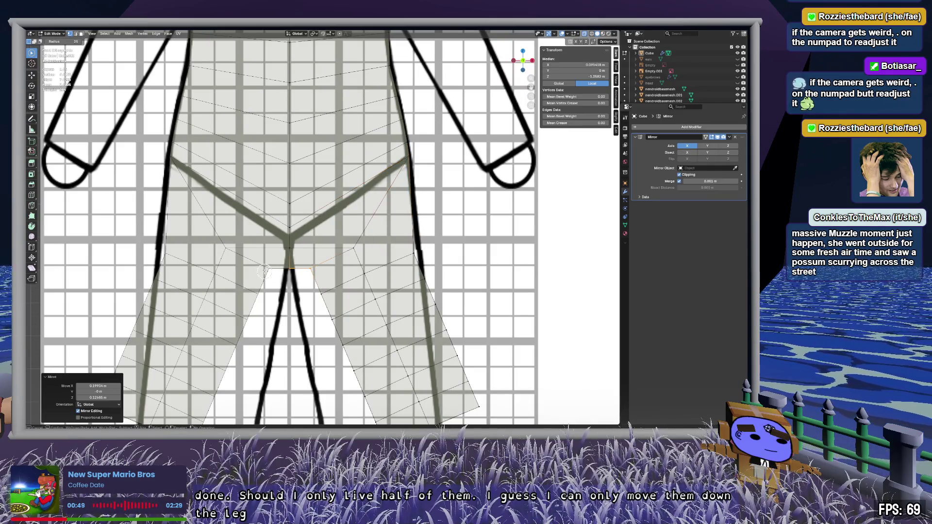
Step: Slide the torso's centre edge loop and two vertices along their loops
right_click(263, 272)
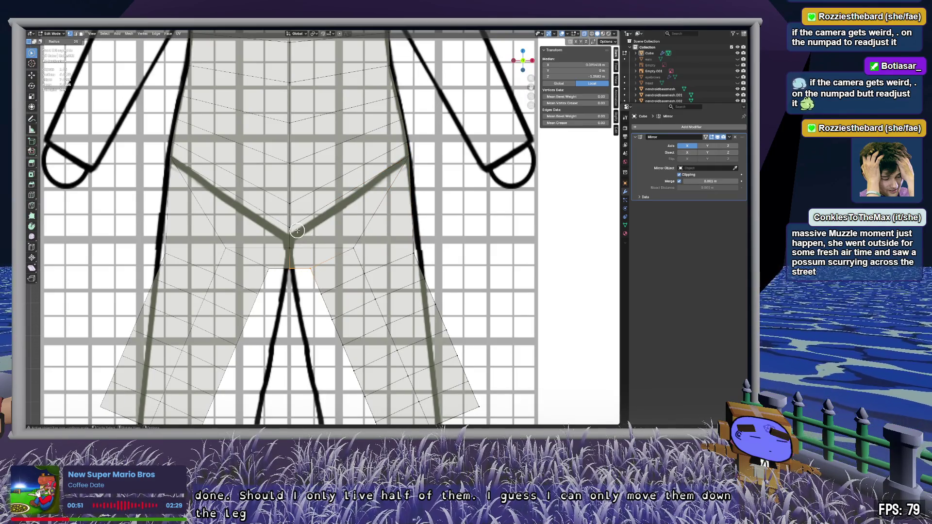
middle_click_drag(346, 188, 339, 307, "shift")
left_click(298, 367, "alt")
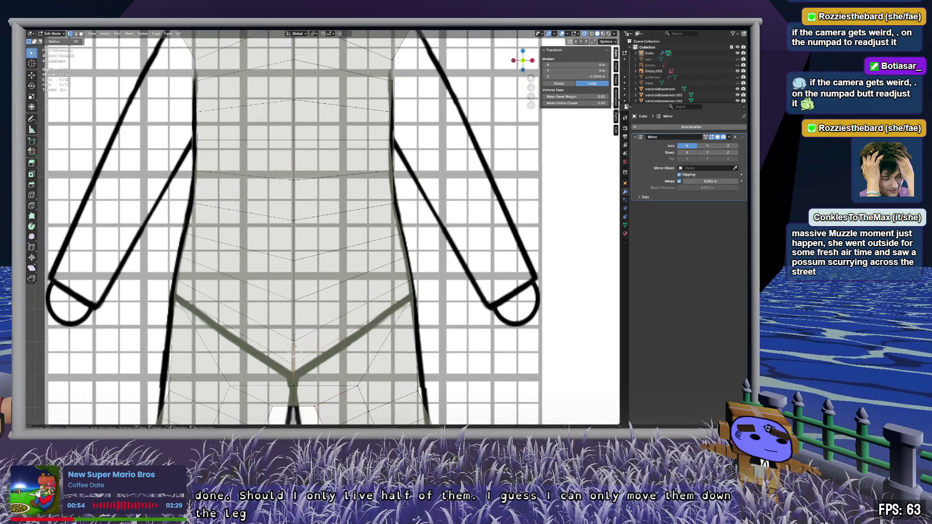
key("g")
key("g")
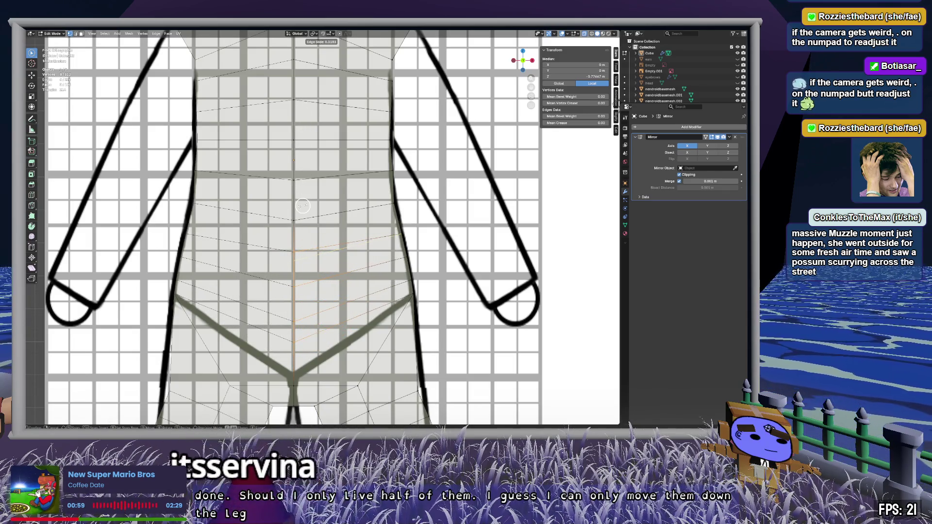
left_click(305, 225)
key("g")
key("g")
left_click(292, 363)
left_click(293, 388, "shift")
key("g")
key("g")
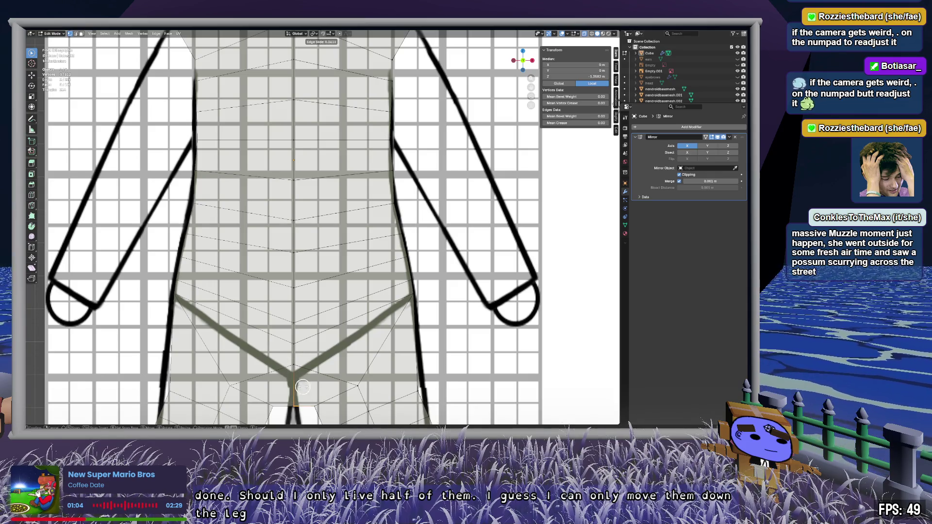
left_click(296, 361)
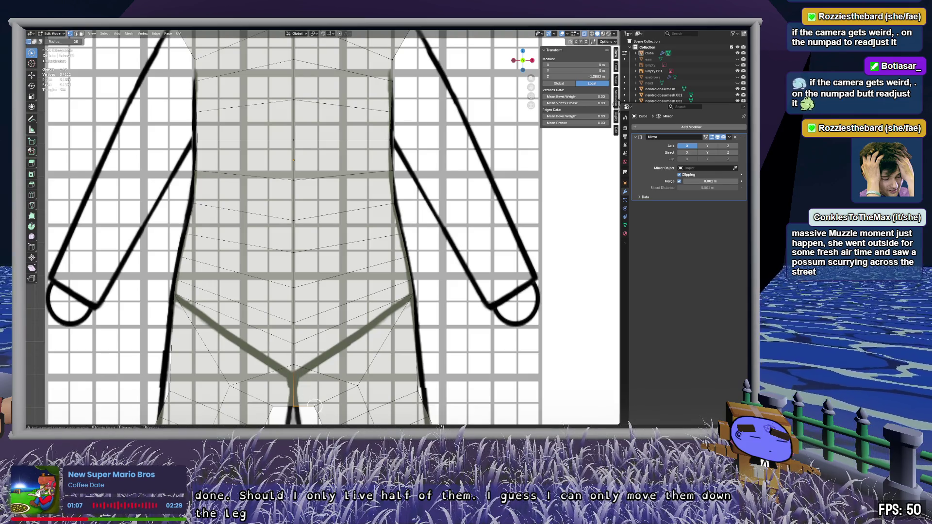
Step: Move the centre crotch vertices onto the drawing's crotch point
key("alt+a")
key("c")
left_click_drag(306, 403, 371, 380)
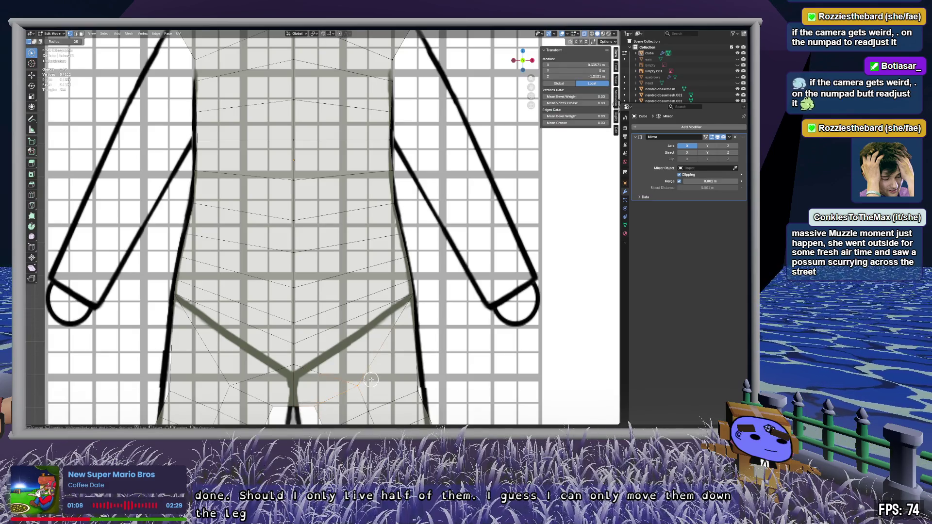
key("Escape")
key("g")
key("g")
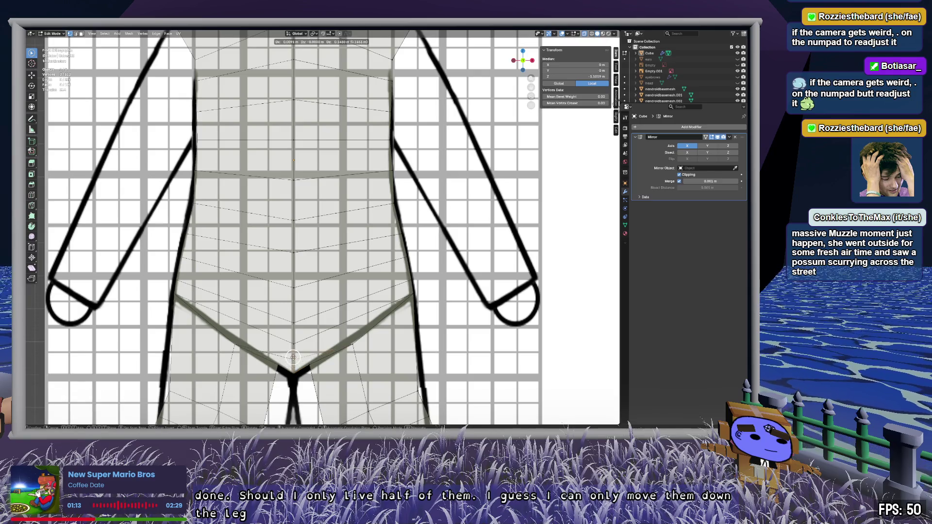
left_click(293, 356)
key("alt+a")
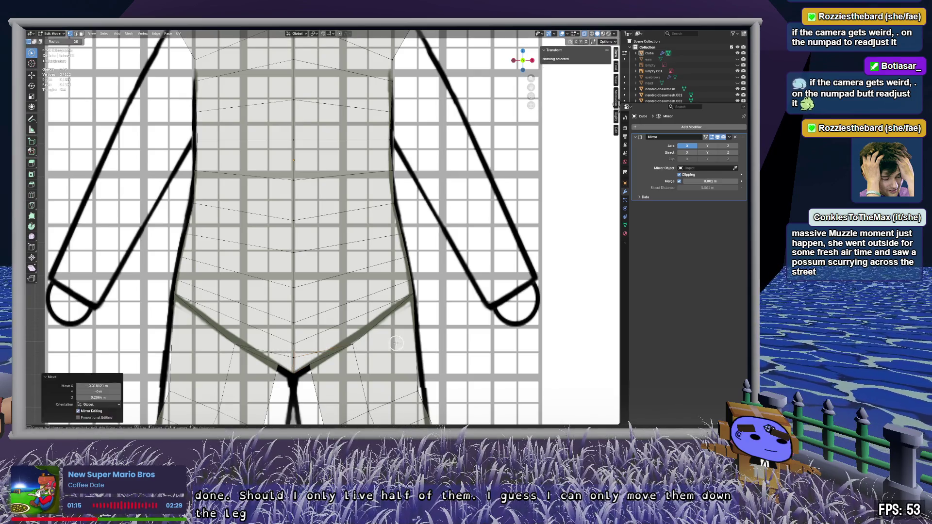
Step: Select the right leg's outer edge vertices and scale them outward
scroll(340, 349, "down", 3)
scroll(416, 357, "up", 4)
scroll(417, 357, "down", 5, "shift")
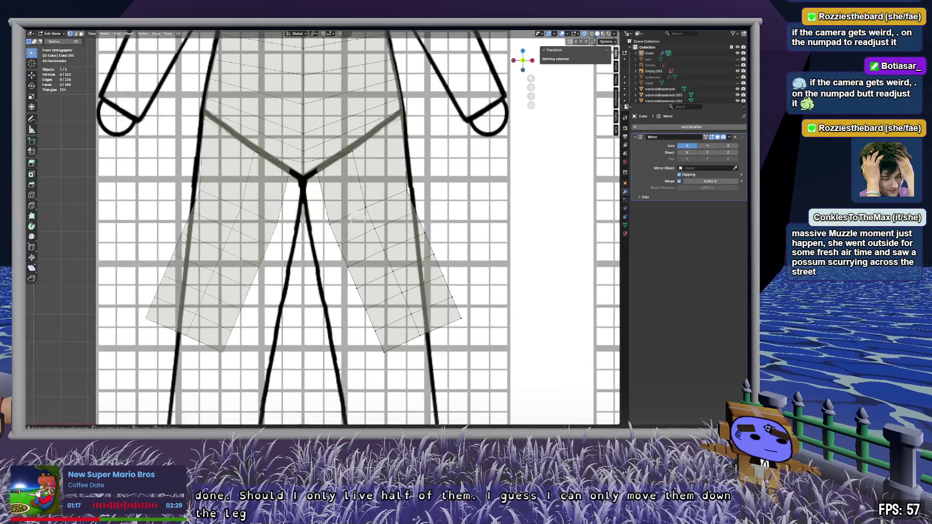
left_click(325, 233)
left_click_drag(334, 220, 423, 181)
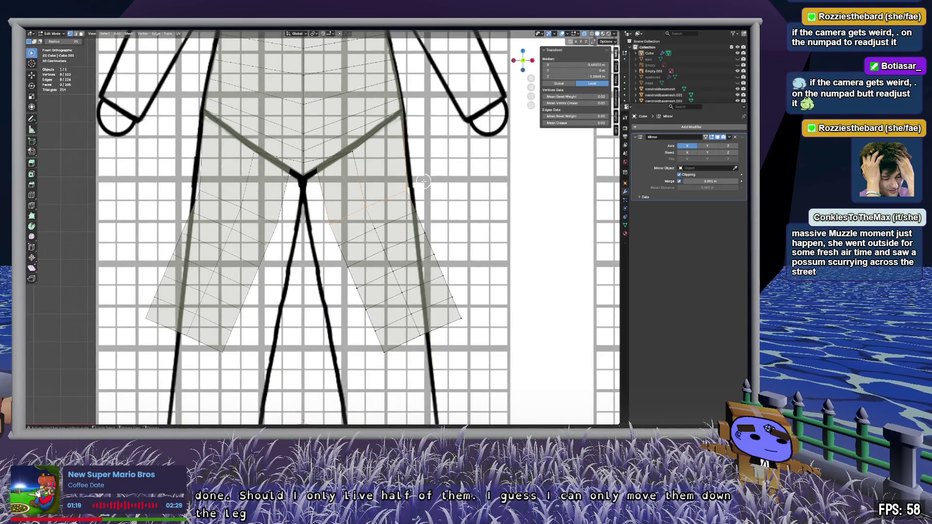
key("s")
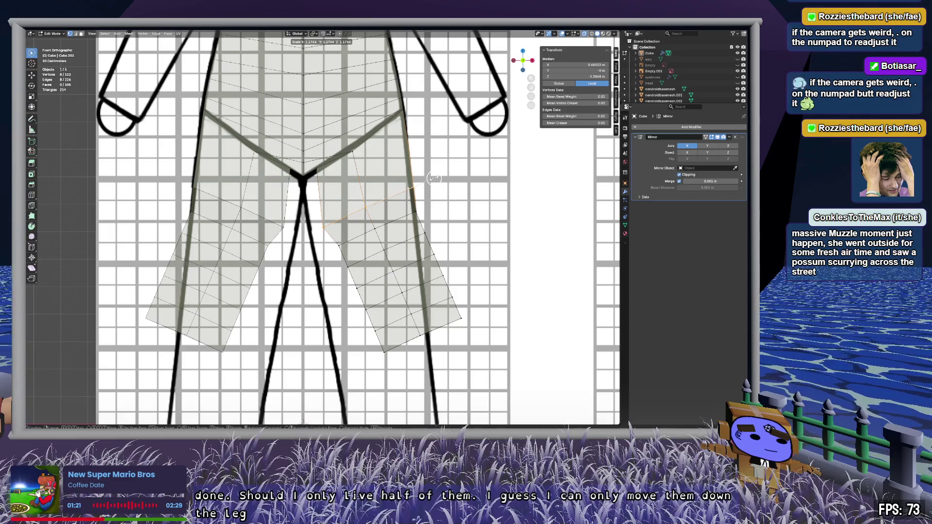
left_click(417, 185)
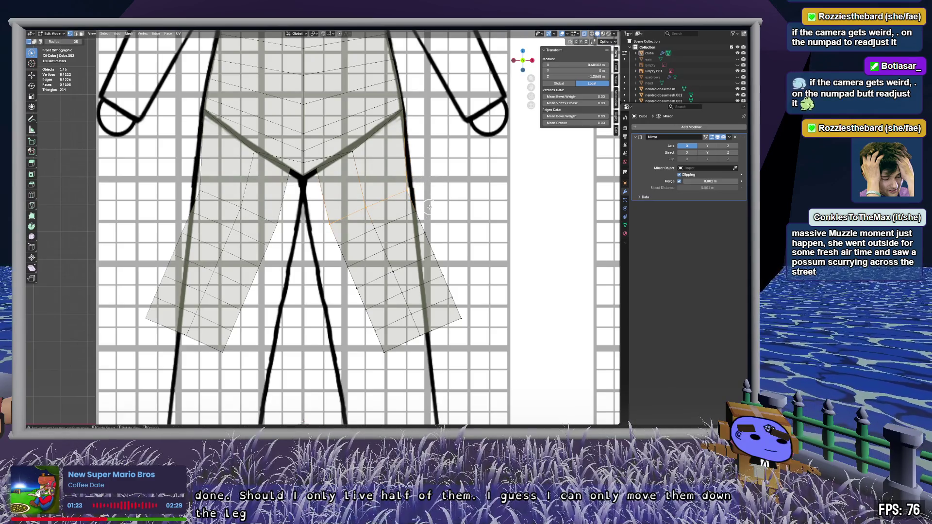
Step: Nudge the leg vertices along X, then scale them about 1.486 along X
key("g")
key("x")
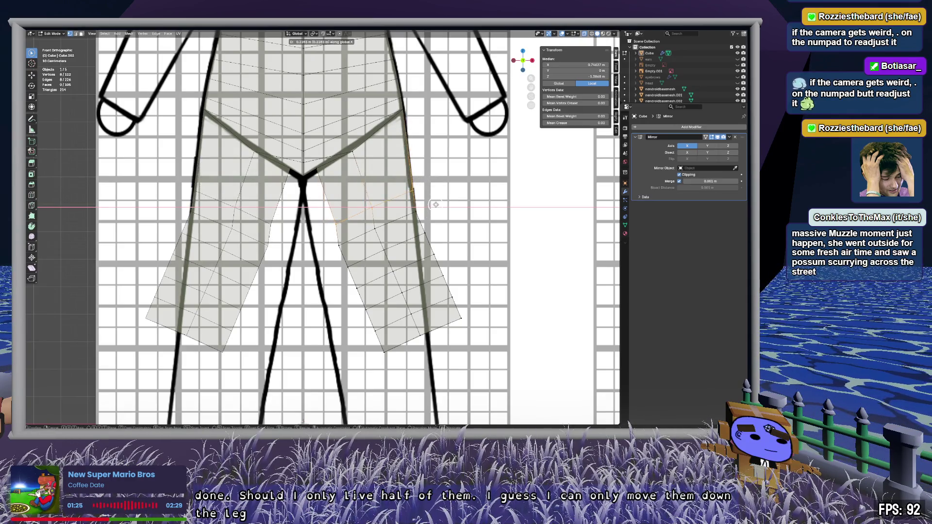
left_click(434, 205)
key("w")
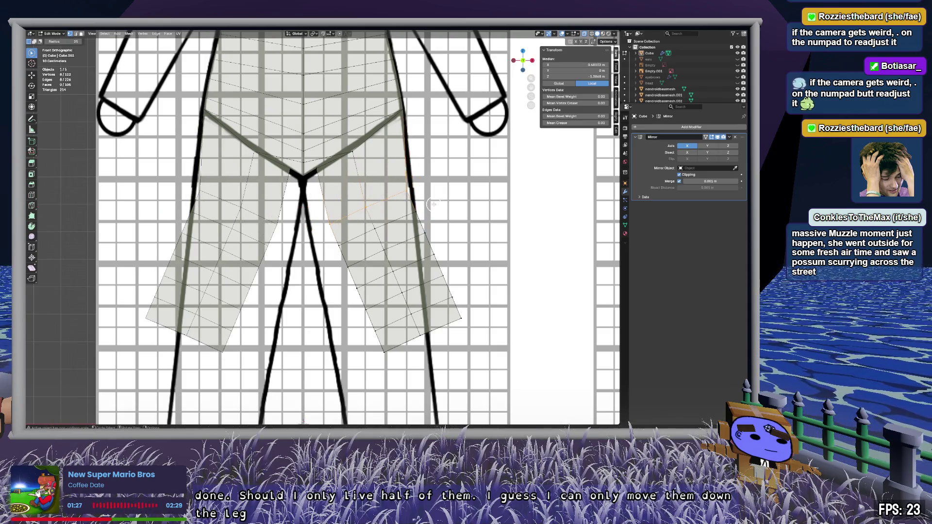
key("s")
key("x")
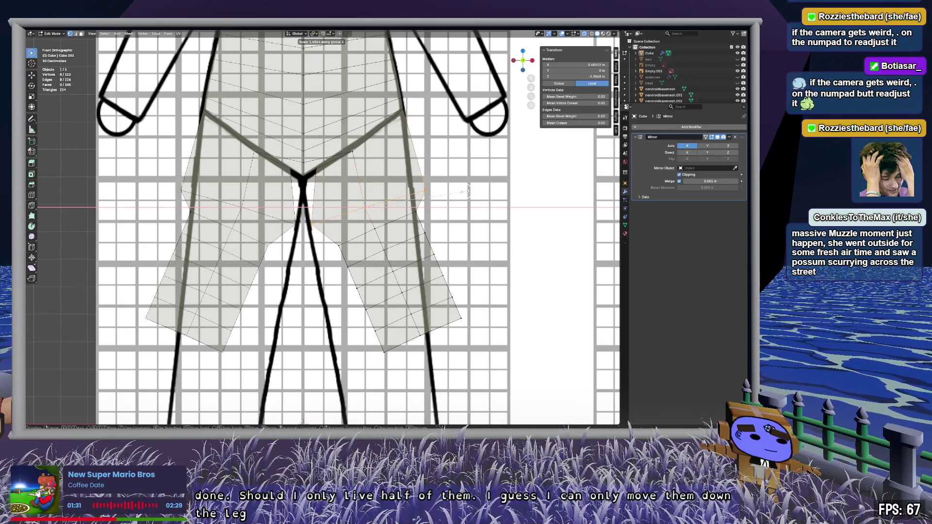
left_click(466, 192)
mouse_move(425, 166)
middle_mouse_down()
mouse_move(466, 179)
mouse_move(410, 166)
mouse_move(349, 190)
mouse_move(386, 163)
middle_mouse_up()
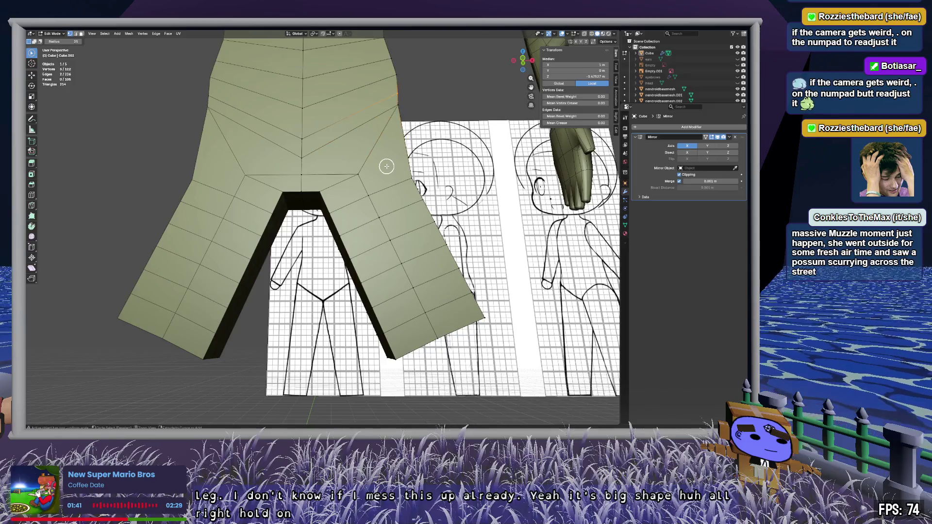
Step: Orbit around the body to inspect the widened hips, legs and hand from several angles
mouse_move(371, 247)
middle_mouse_down()
mouse_move(362, 251)
mouse_move(363, 275)
mouse_move(346, 246)
mouse_move(300, 249)
mouse_move(326, 243)
mouse_move(387, 264)
mouse_move(517, 271)
mouse_move(452, 261)
middle_mouse_up()
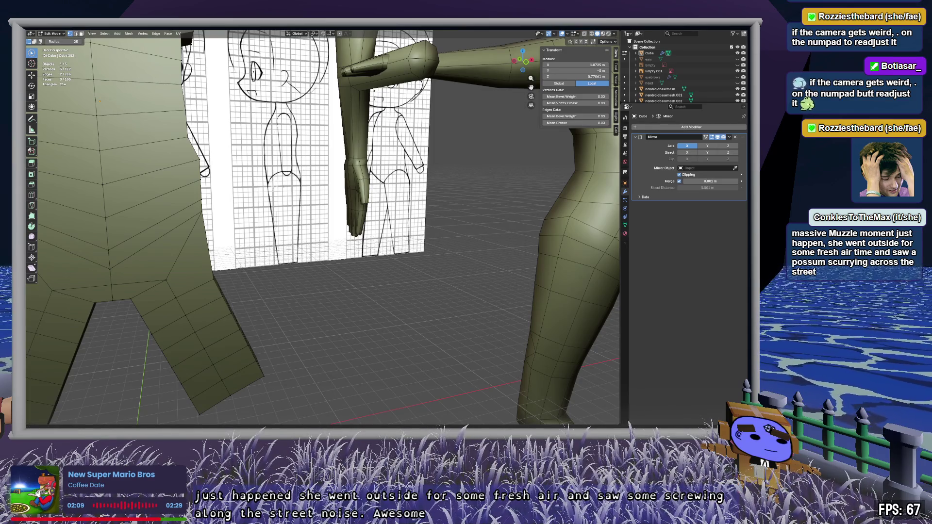
mouse_move(337, 210)
middle_mouse_down()
mouse_move(482, 198)
mouse_move(495, 218)
mouse_move(543, 218)
mouse_move(267, 214)
mouse_move(267, 185)
mouse_move(241, 194)
mouse_move(302, 226)
mouse_move(304, 245)
mouse_move(301, 152)
mouse_move(441, 224)
mouse_move(301, 220)
mouse_move(301, 248)
mouse_move(376, 252)
mouse_move(447, 233)
mouse_move(412, 220)
mouse_move(286, 219)
mouse_move(305, 247)
middle_mouse_up()
mouse_move(323, 290)
middle_mouse_down()
mouse_move(308, 243)
mouse_move(239, 200)
mouse_move(454, 188)
mouse_move(282, 179)
mouse_move(250, 206)
mouse_move(267, 206)
middle_mouse_up()
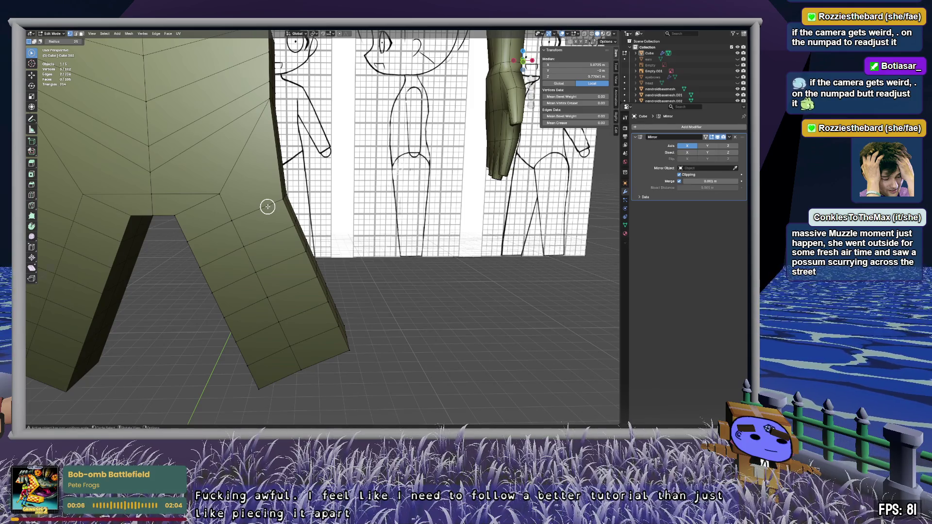
scroll(267, 207, "down", 5)
scroll(268, 207, "up", 4)
mouse_move(284, 219)
middle_mouse_down()
mouse_move(470, 204)
mouse_move(333, 212)
mouse_move(340, 196)
mouse_move(386, 207)
mouse_move(183, 198)
mouse_move(229, 174)
mouse_move(308, 192)
mouse_move(309, 200)
middle_mouse_up()
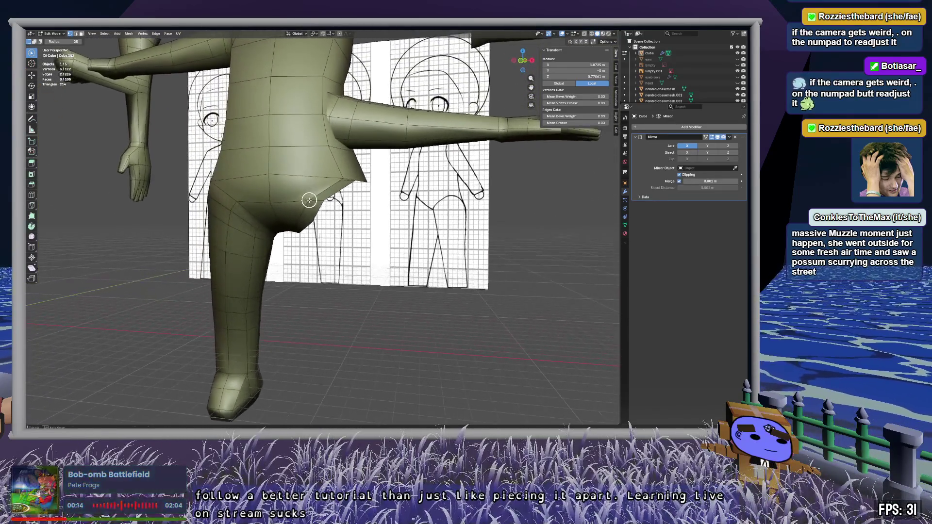
scroll(309, 200, "up", 5)
mouse_move(325, 146)
middle_mouse_down()
mouse_move(358, 220)
mouse_move(254, 220)
mouse_move(435, 211)
middle_mouse_up()
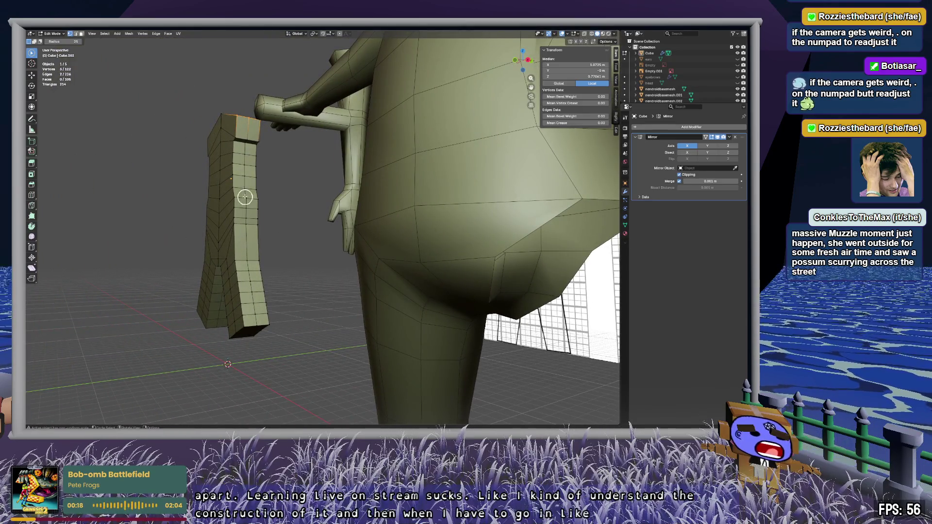
Step: Select the arm strip's vertices, clear the selection, and return to Object Mode
left_click_drag(246, 156, 265, 353)
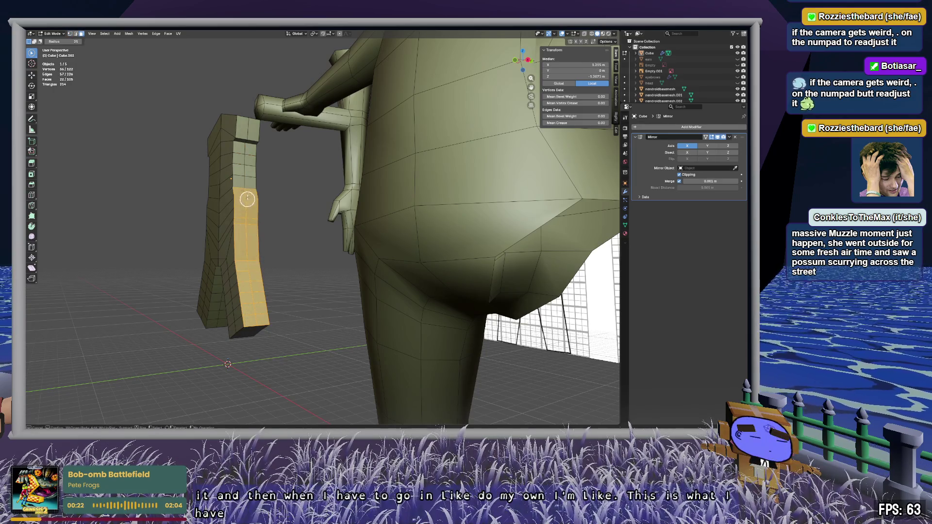
mouse_move(247, 160)
left_mouse_down()
mouse_move(246, 131)
mouse_move(244, 172)
left_mouse_up()
mouse_move(249, 210)
middle_mouse_down()
mouse_move(242, 197)
mouse_move(260, 208)
mouse_move(264, 235)
mouse_move(335, 259)
mouse_move(299, 257)
mouse_move(276, 242)
mouse_move(250, 252)
mouse_move(306, 282)
mouse_move(298, 243)
mouse_move(293, 249)
middle_mouse_up()
left_click(251, 236)
scroll(297, 257, "up", 2)
scroll(297, 257, "up", 1)
key("Tab")
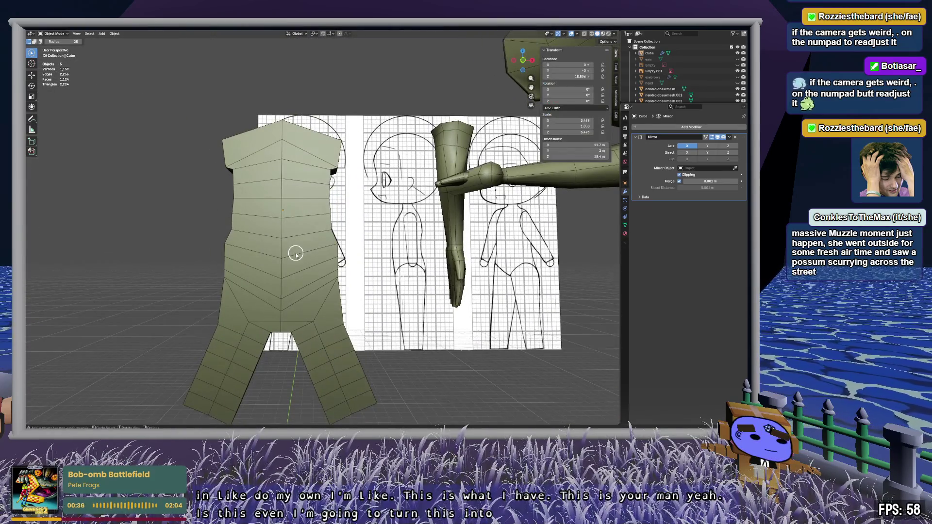
Step: Turn on the wireframe overlay at 1.000 with opacity 0.300
left_click(577, 34)
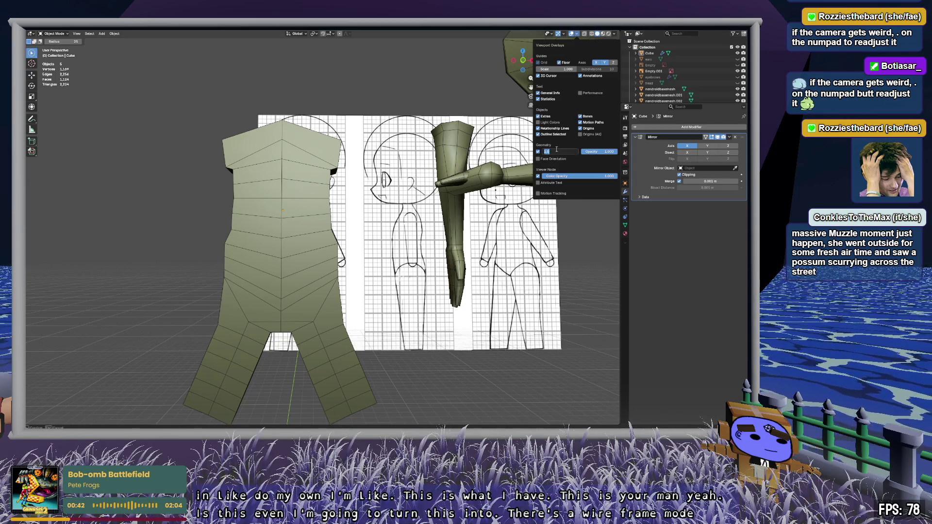
key("Return")
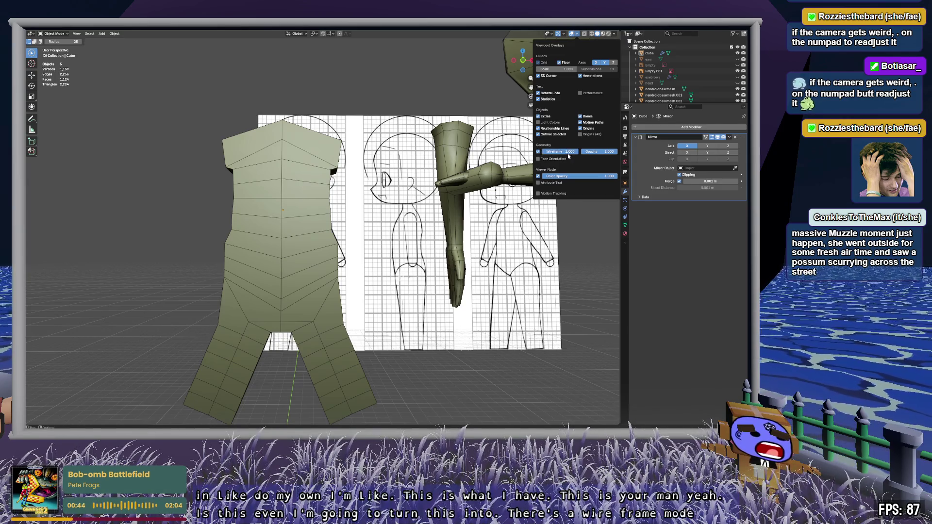
left_click_drag(597, 152, 603, 151)
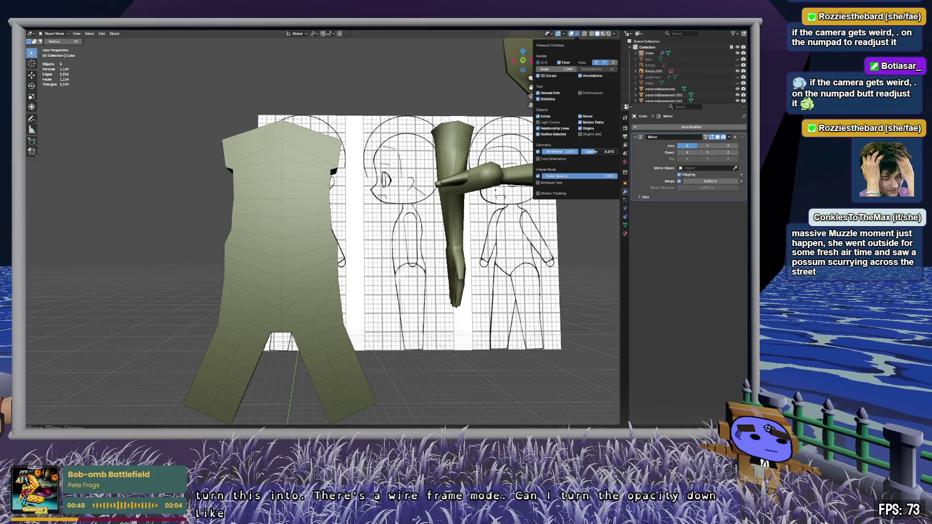
key("Return")
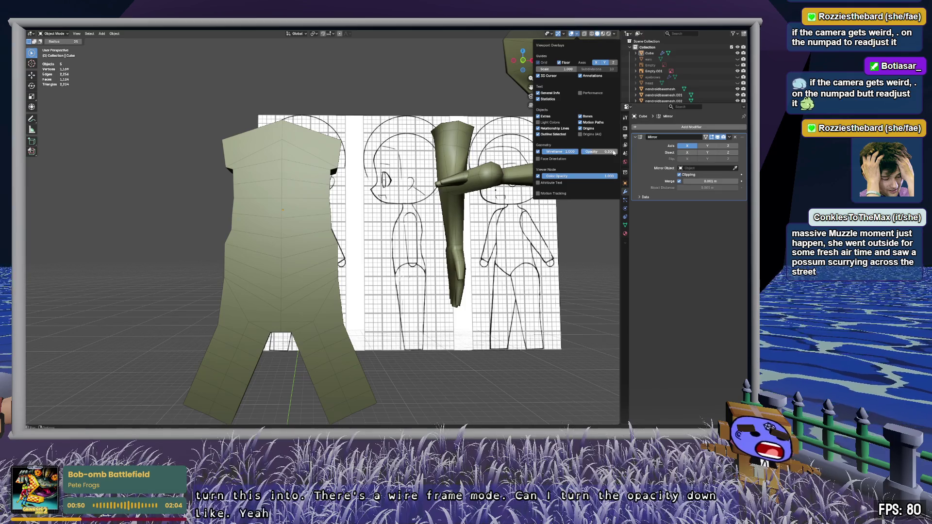
mouse_move(382, 228)
middle_mouse_down()
mouse_move(185, 247)
mouse_move(396, 227)
mouse_move(375, 248)
middle_mouse_up()
mouse_move(228, 241)
middle_mouse_down()
mouse_move(297, 193)
mouse_move(347, 206)
mouse_move(188, 208)
mouse_move(351, 214)
mouse_move(345, 225)
mouse_move(349, 205)
mouse_move(339, 211)
middle_mouse_up()
scroll(297, 193, "down", 3)
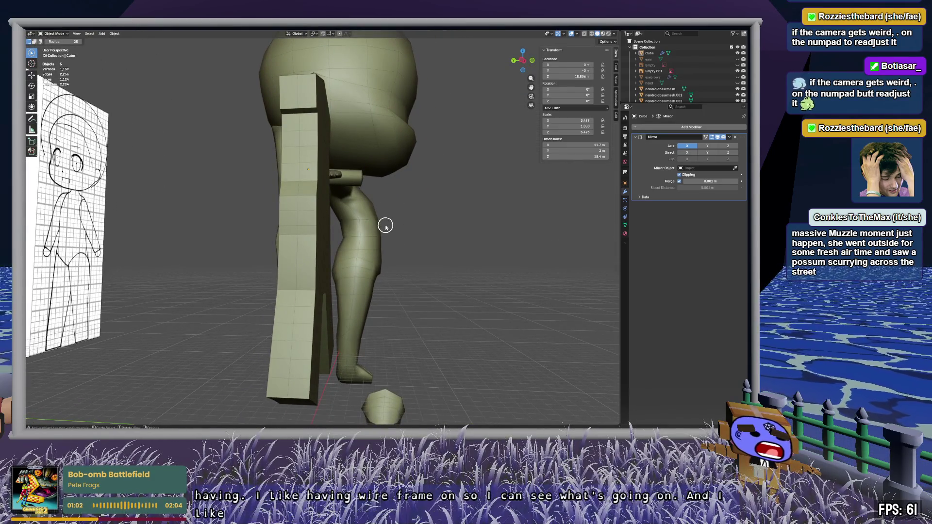
Step: Select the nendroidbasemesh body object in the outliner and enter Edit Mode
mouse_move(372, 224)
middle_mouse_down()
mouse_move(337, 225)
mouse_move(385, 223)
mouse_move(336, 218)
mouse_move(297, 157)
mouse_move(312, 225)
mouse_move(333, 233)
mouse_move(294, 212)
mouse_move(255, 234)
mouse_move(217, 233)
mouse_move(283, 231)
mouse_move(323, 289)
mouse_move(321, 163)
middle_mouse_up()
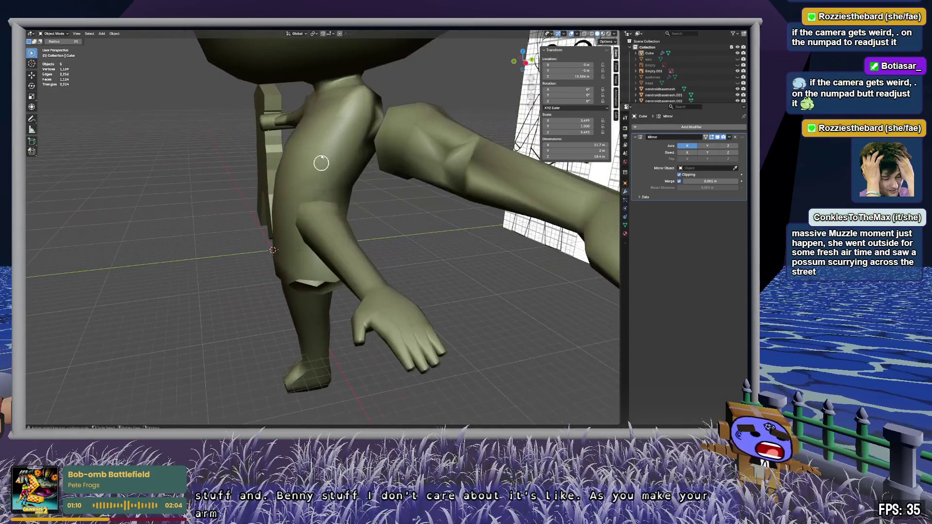
key("Tab")
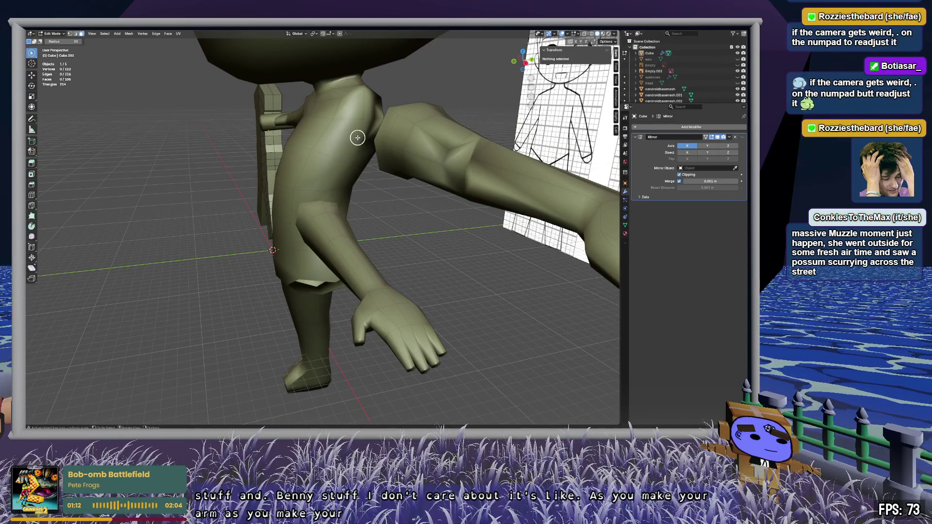
key("Tab")
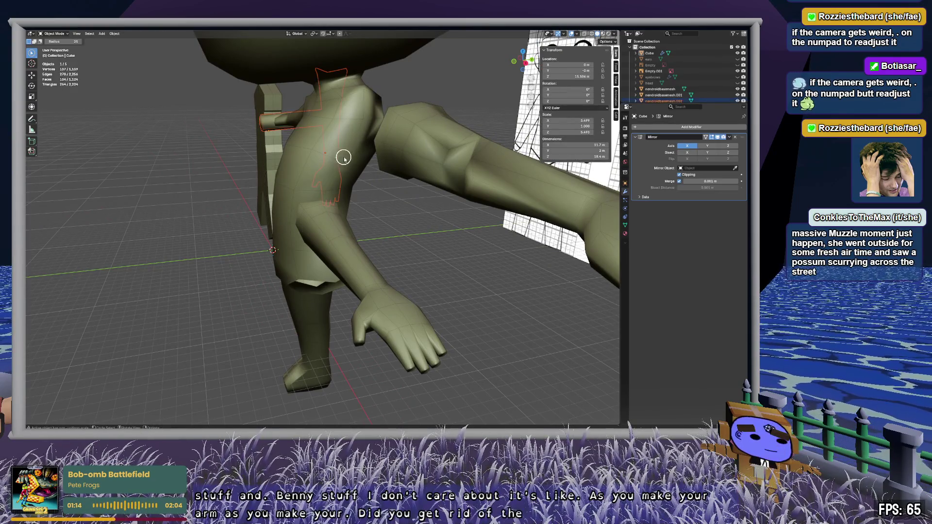
left_click(660, 89)
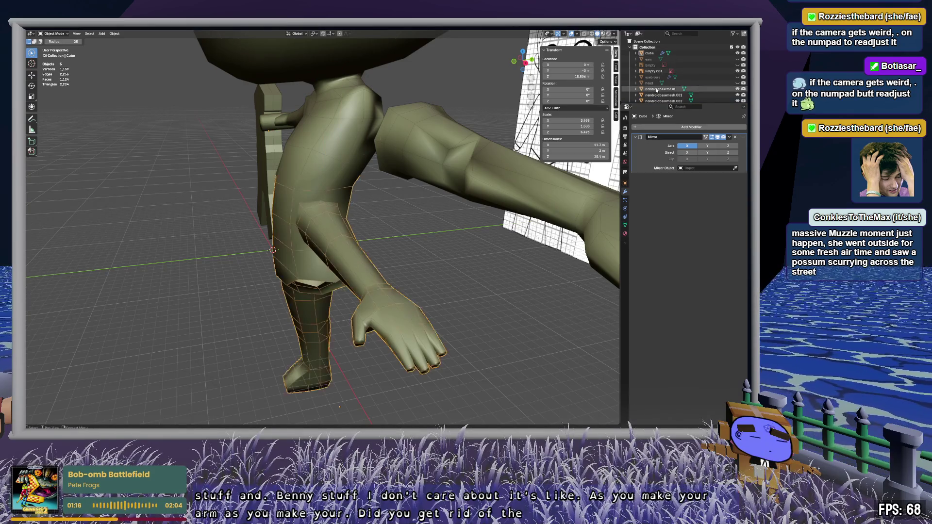
key("Tab")
Step: Extrude the shoulder faces outward into a short stub toward the detached arm
left_click_drag(385, 115, 361, 140)
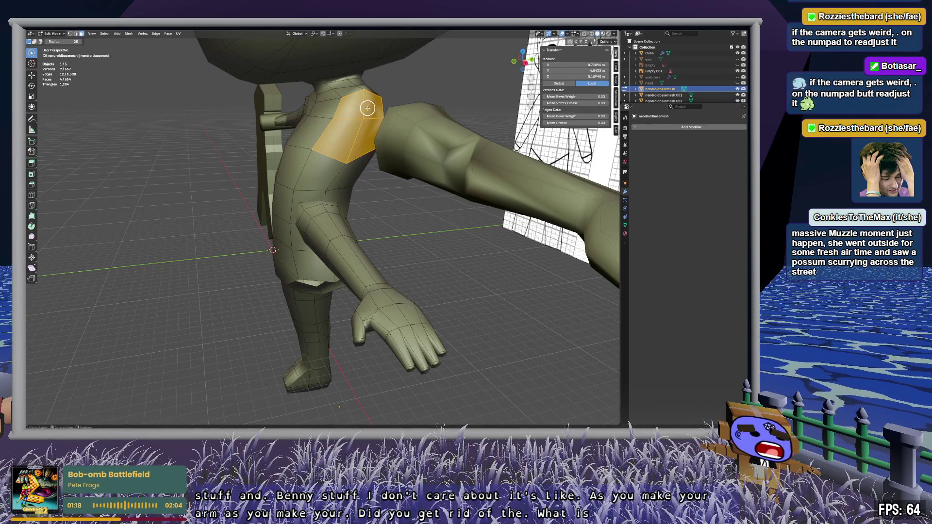
middle_click_drag(338, 142, 427, 146)
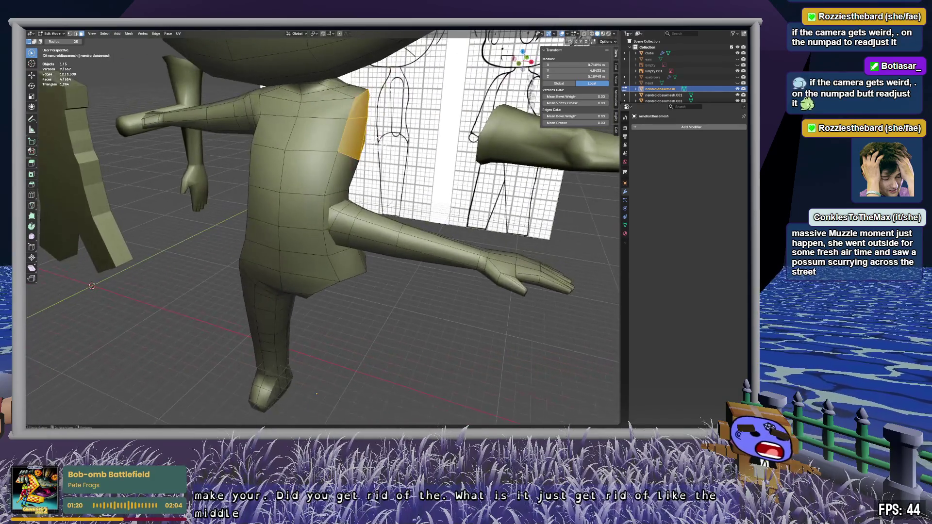
key("e")
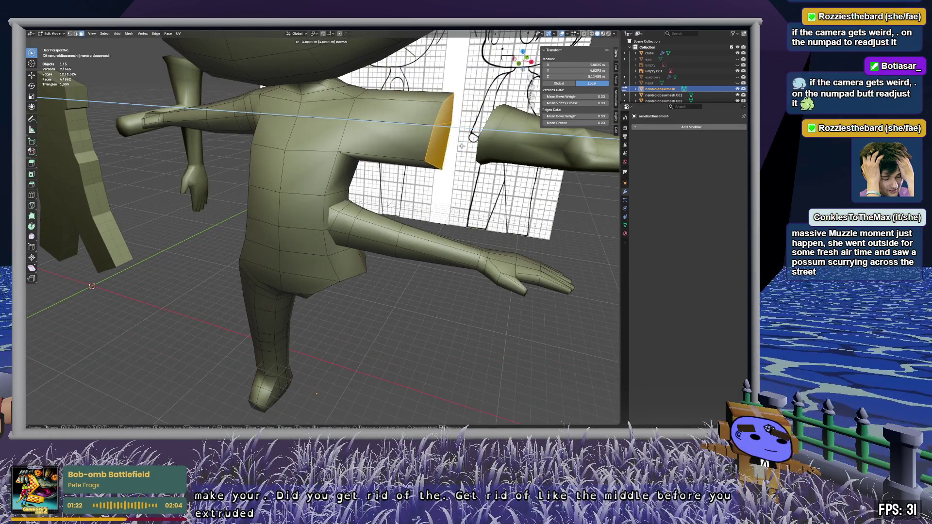
left_click(431, 147)
mouse_move(435, 148)
middle_mouse_down()
mouse_move(514, 169)
mouse_move(496, 163)
mouse_move(227, 376)
mouse_move(359, 160)
mouse_move(266, 175)
mouse_move(349, 168)
mouse_move(339, 204)
mouse_move(339, 181)
mouse_move(327, 193)
mouse_move(295, 179)
mouse_move(443, 188)
mouse_move(383, 165)
mouse_move(390, 179)
middle_mouse_up()
left_click(664, 95)
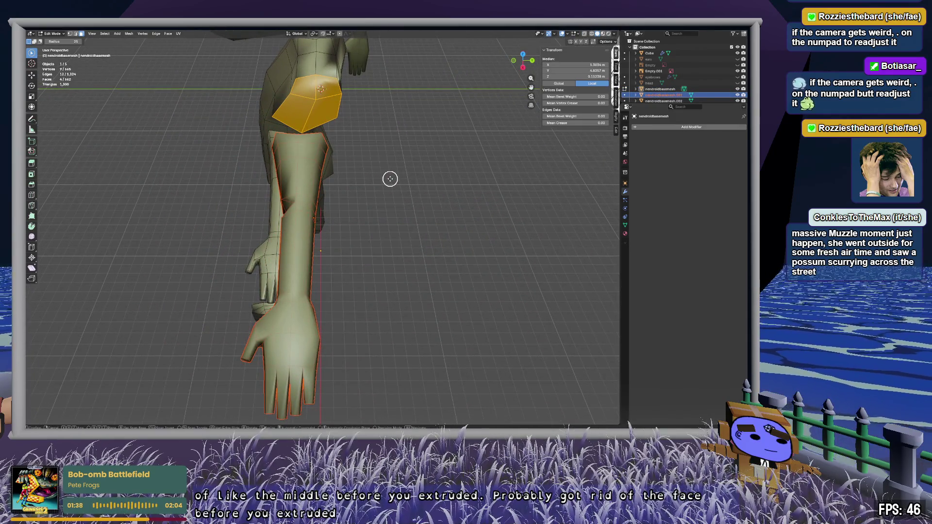
Step: Move the detached arm 5.58 m along Y, away from the body
key("g")
key("Escape")
key("Tab")
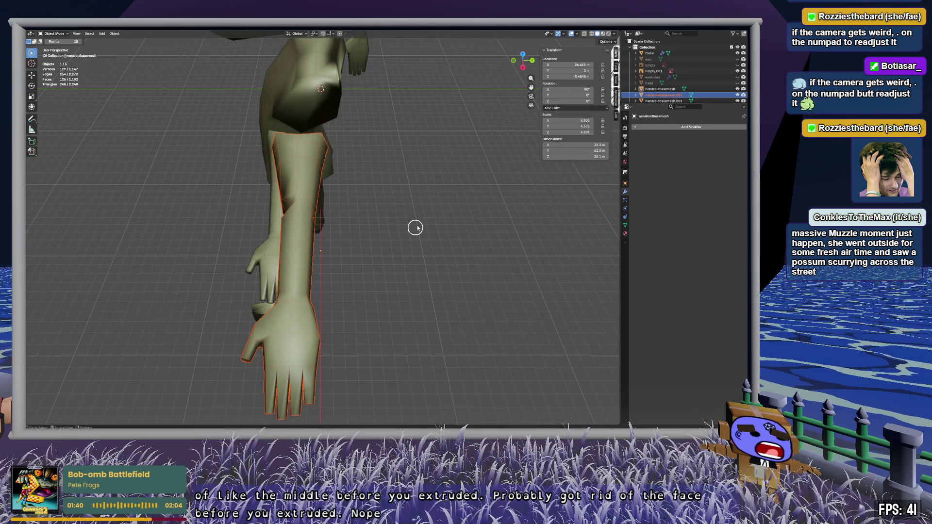
left_click(664, 95)
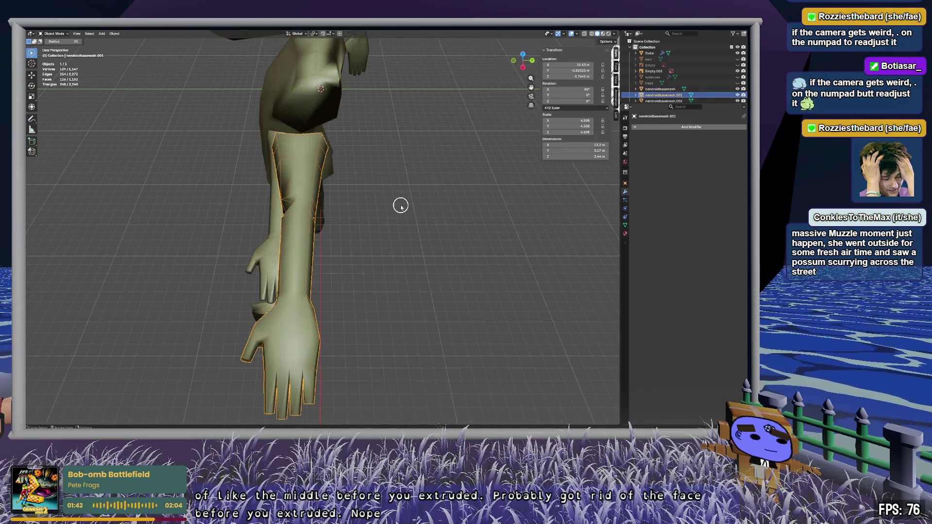
key("y")
left_click(436, 203)
left_click(357, 231)
mouse_move(358, 231)
middle_mouse_down()
mouse_move(364, 208)
mouse_move(410, 196)
middle_mouse_up()
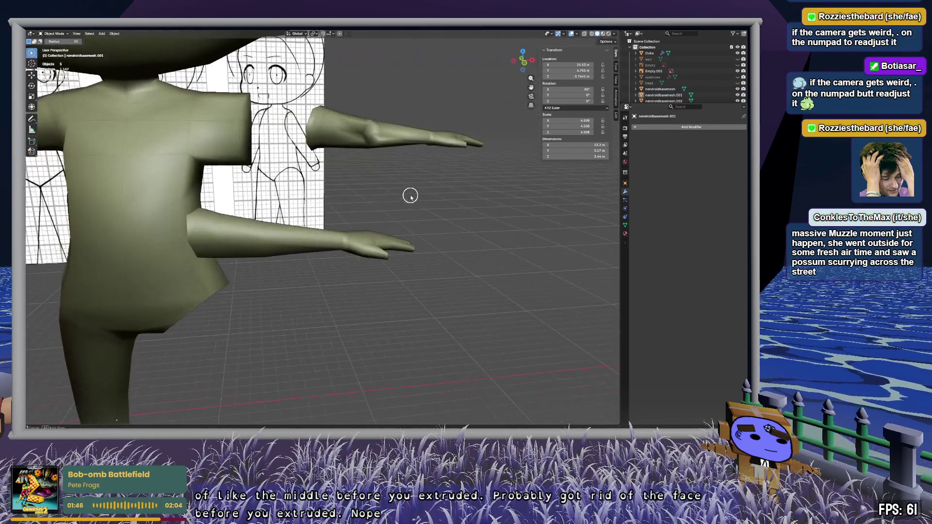
Step: Dissolve the body's shoulder faces into one face and delete it, leaving an opening
left_click(660, 89)
mouse_move(194, 144)
middle_mouse_down()
mouse_move(213, 146)
mouse_move(272, 107)
middle_mouse_up()
key("Tab")
right_click(272, 108)
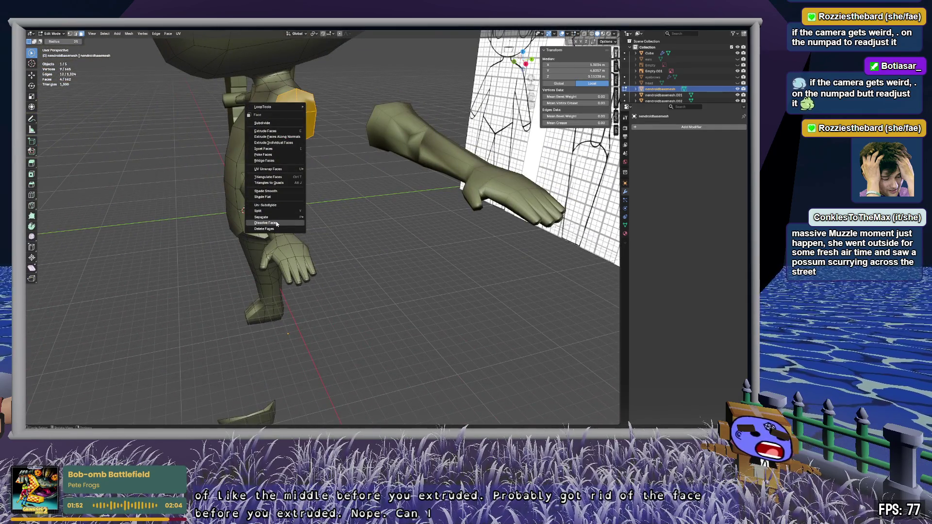
left_click(266, 223)
key("x")
left_click(296, 114)
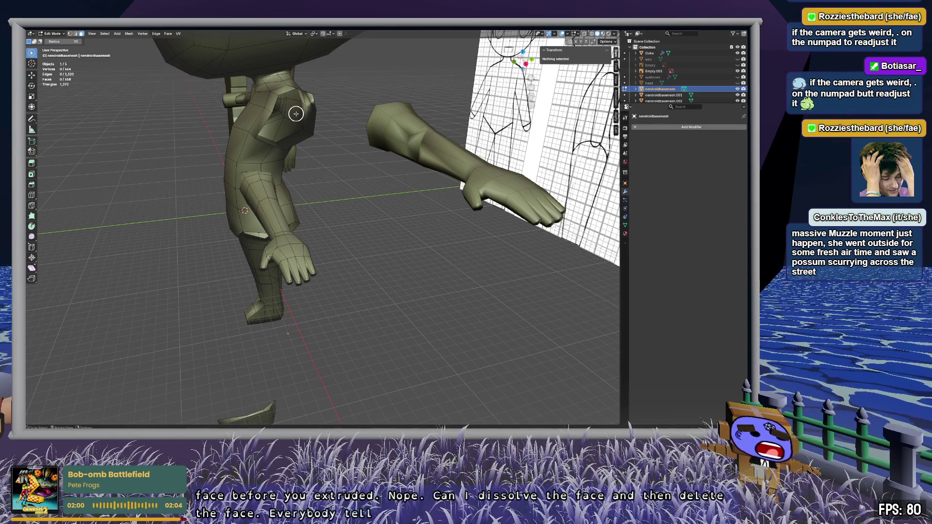
Step: Select the vertices around the shoulder opening's edge
mouse_move(345, 174)
middle_mouse_down()
mouse_move(383, 179)
mouse_move(481, 163)
mouse_move(365, 215)
middle_mouse_up()
mouse_move(298, 172)
middle_mouse_down()
mouse_move(275, 161)
mouse_move(237, 162)
mouse_move(321, 170)
mouse_move(272, 158)
middle_mouse_up()
key("Tab")
middle_click_drag(264, 178, 333, 154)
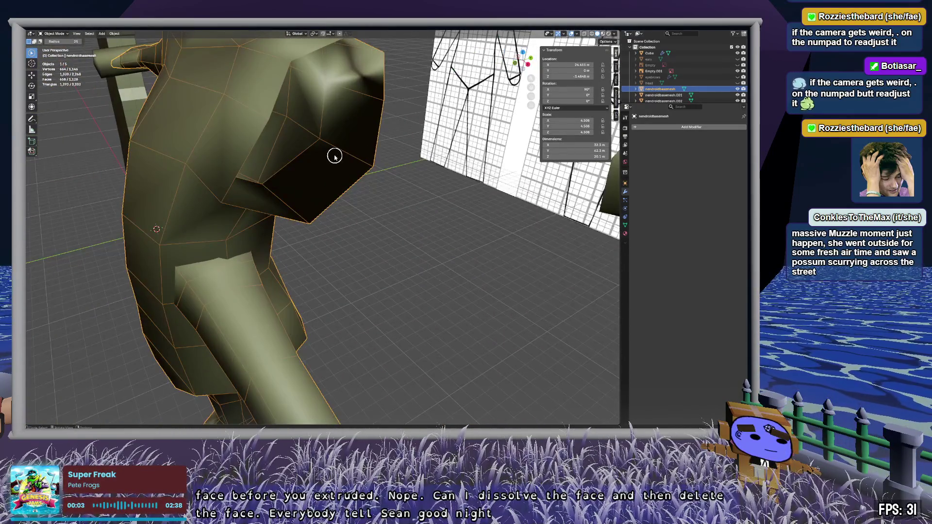
key("Tab")
middle_click_drag(367, 107, 348, 67)
left_click(373, 91)
left_click_drag(376, 92, 371, 133)
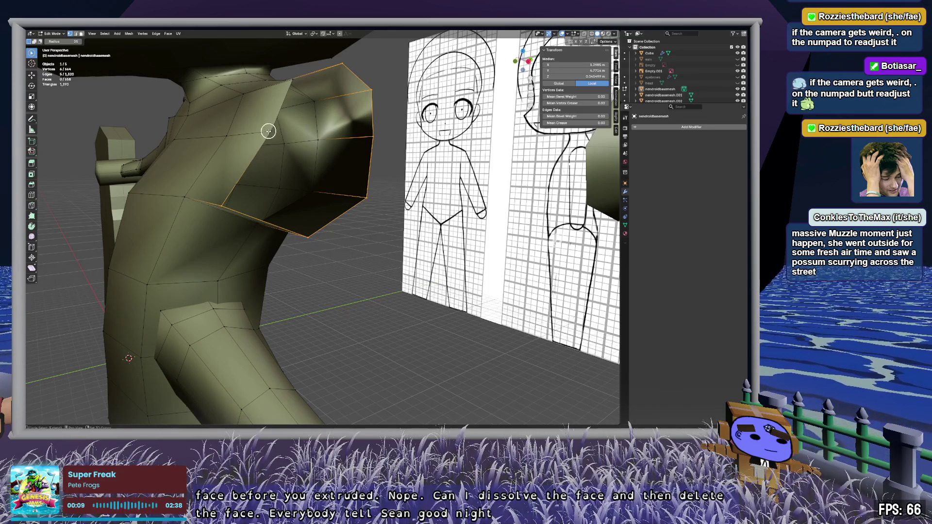
left_click_drag(298, 83, 335, 138)
Step: Snap the view to Front Orthographic so the arm lies flat over the reference
mouse_move(335, 137)
middle_mouse_down()
mouse_move(470, 183)
mouse_move(349, 136)
mouse_move(350, 214)
mouse_move(177, 125)
middle_mouse_up()
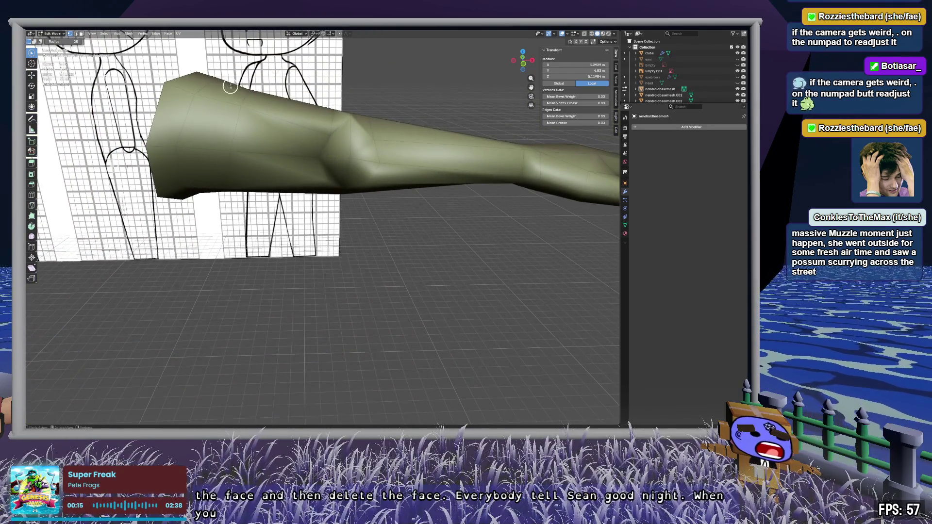
mouse_move(414, 155)
middle_mouse_down()
mouse_move(218, 144)
mouse_move(391, 144)
middle_mouse_up()
left_click(523, 63)
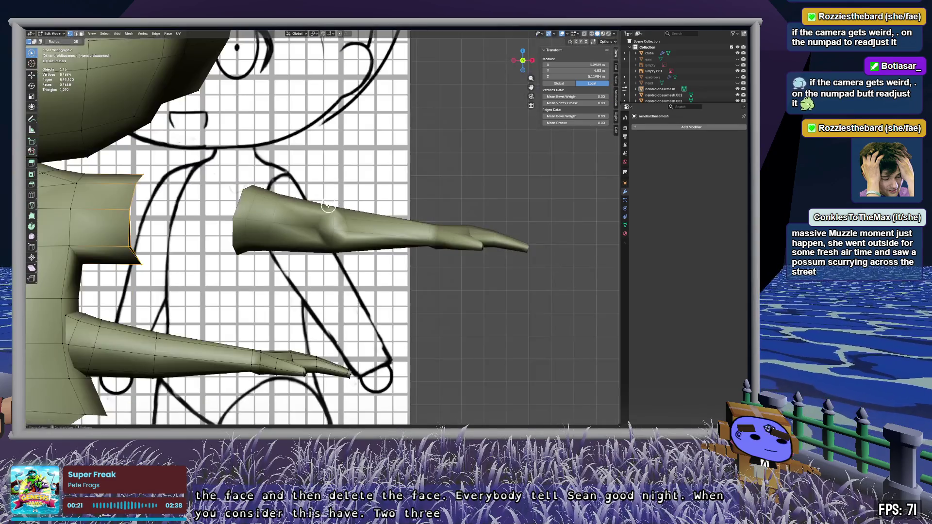
Step: Extrude the shoulder opening straight along X into a long upper arm
scroll(237, 229, "up", 1)
scroll(236, 229, "down", 1)
middle_click_drag(237, 230, 341, 191, "shift")
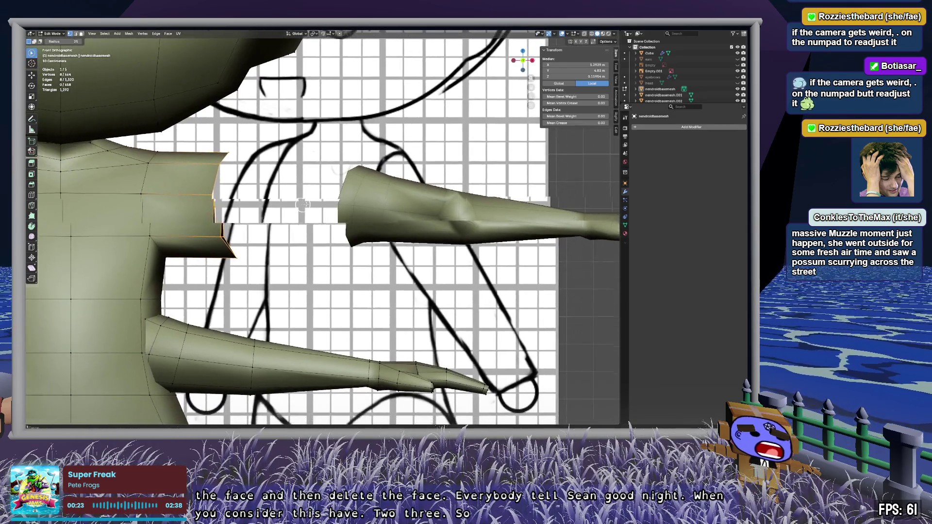
scroll(341, 190, "up", 1)
key("e")
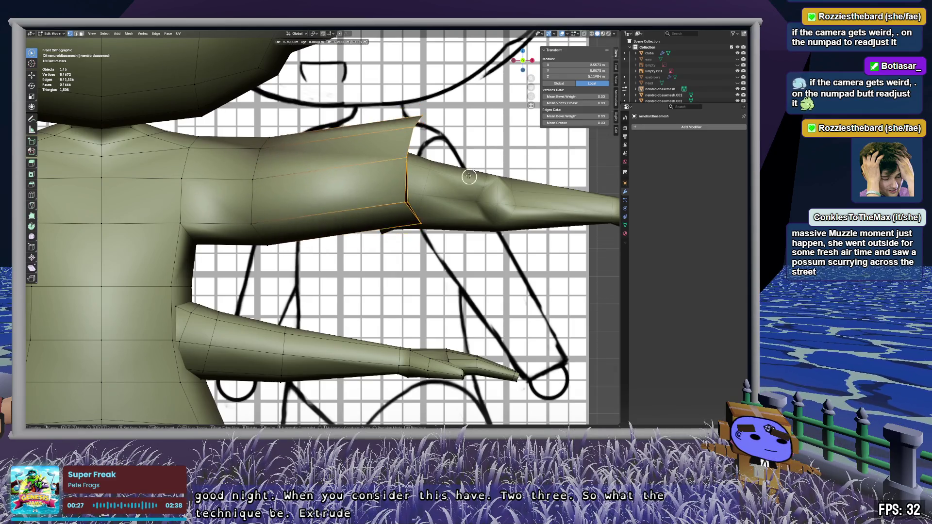
key("x")
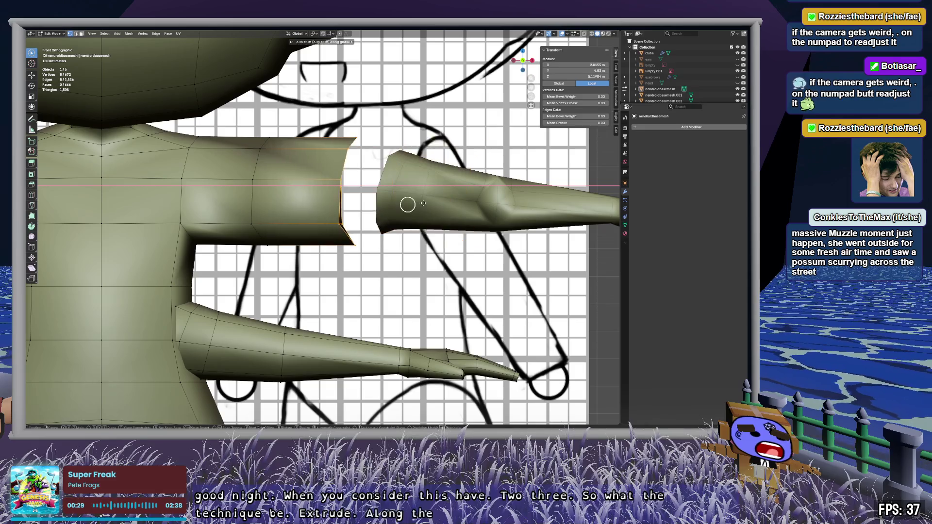
left_click(39, 206)
Step: Loop-cut the new upper arm with 8 cuts
key("ctrl+r")
left_click(486, 184)
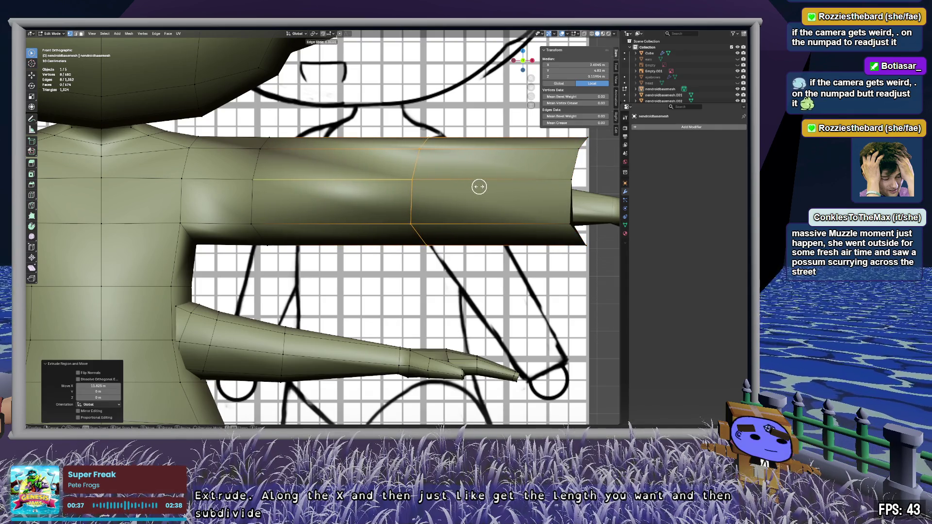
left_click(478, 187)
left_click(109, 365)
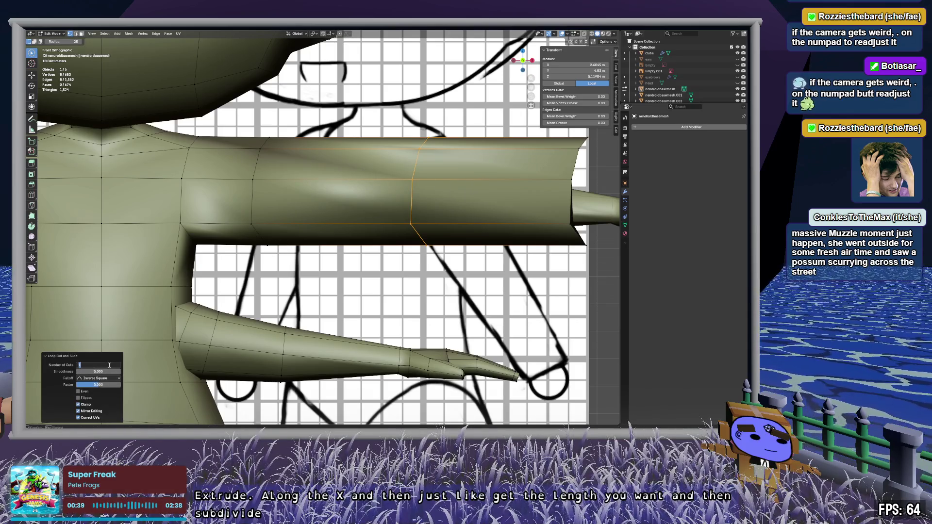
type("8")
key("Return")
left_click(456, 277)
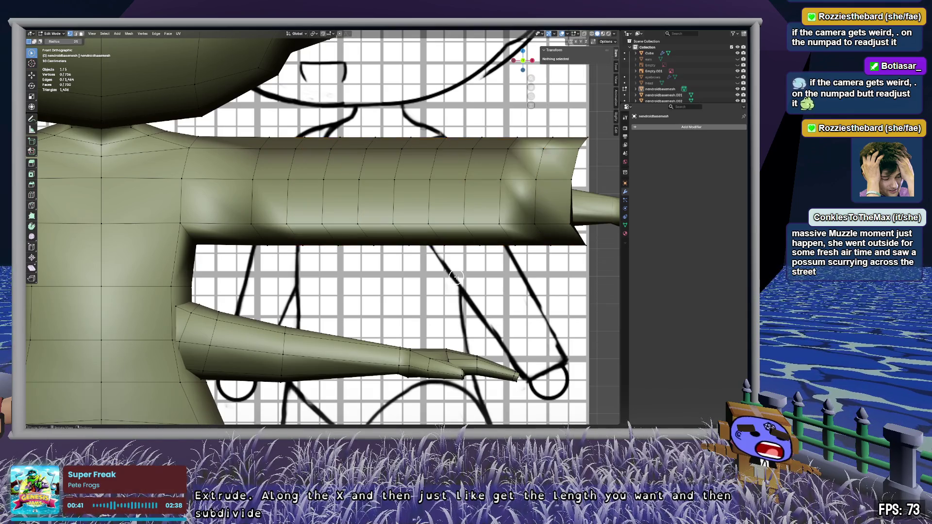
Step: Select the arm's end loop and scale it to 0 along X
mouse_move(547, 262)
middle_mouse_down("shift")
mouse_move(274, 257)
mouse_move(361, 253)
middle_mouse_up("shift")
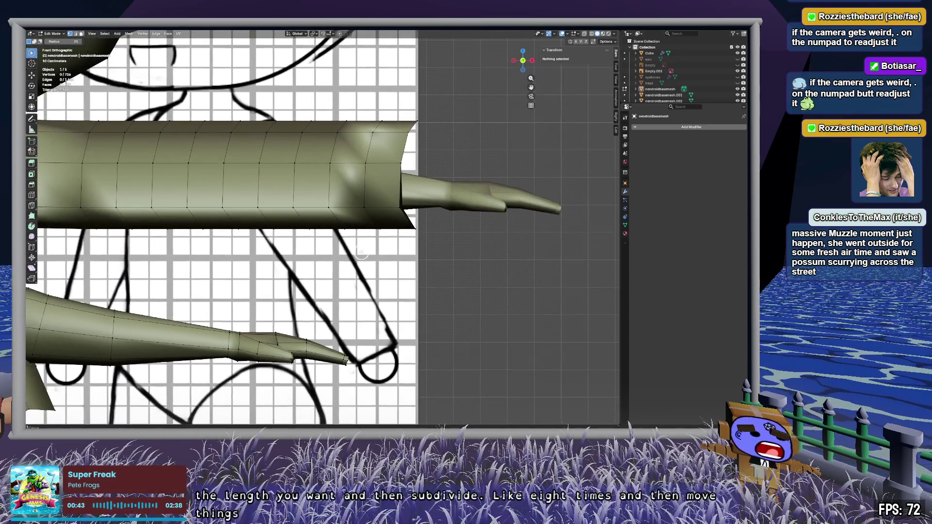
left_click(411, 141, "alt")
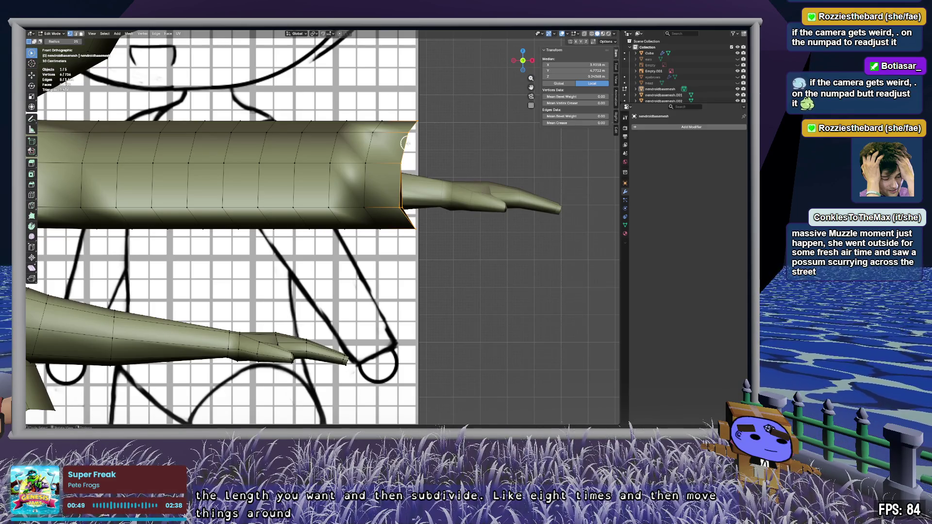
key("Return")
right_click(455, 209)
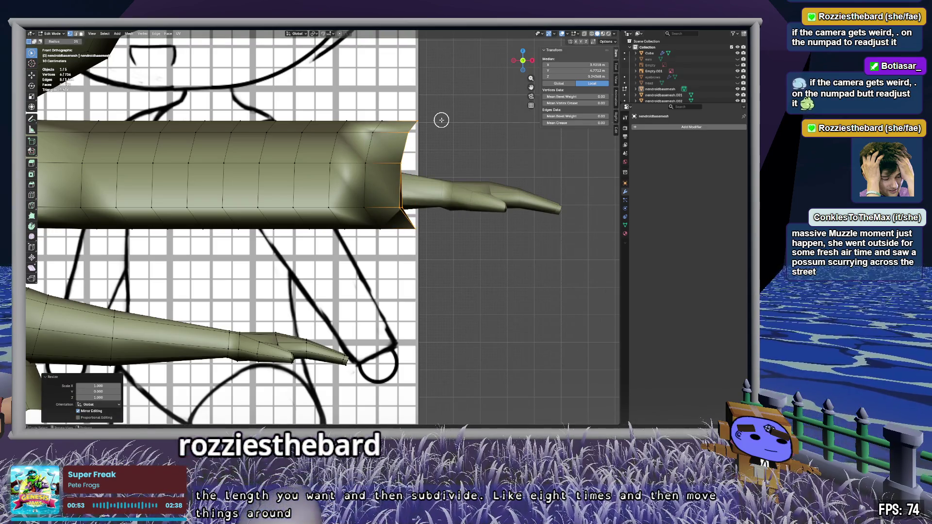
key("s")
key("x")
key("0")
key("Return")
Step: Turn on X-ray and circle-select vertices near the arm's end
key("c")
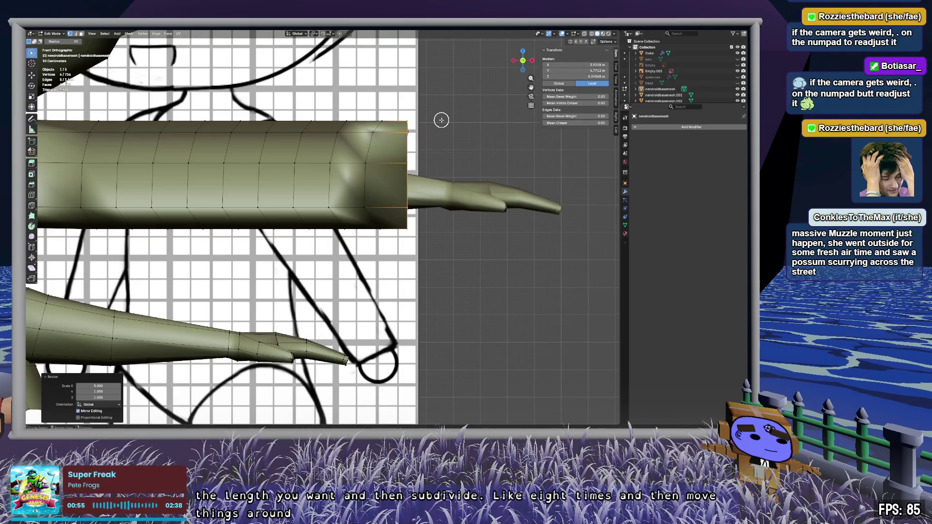
key("alt+z")
left_click(403, 209)
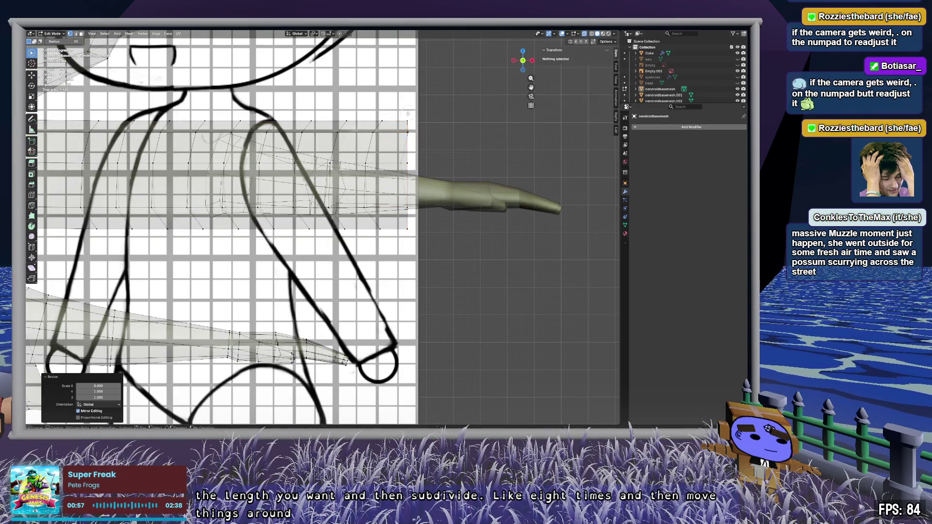
Step: Flatten the selected arm-end vertices to zero width along X
mouse_move(406, 171)
left_mouse_down()
mouse_move(422, 115)
mouse_move(364, 187)
left_mouse_up()
key("s")
key("x")
key("0")
key("Return")
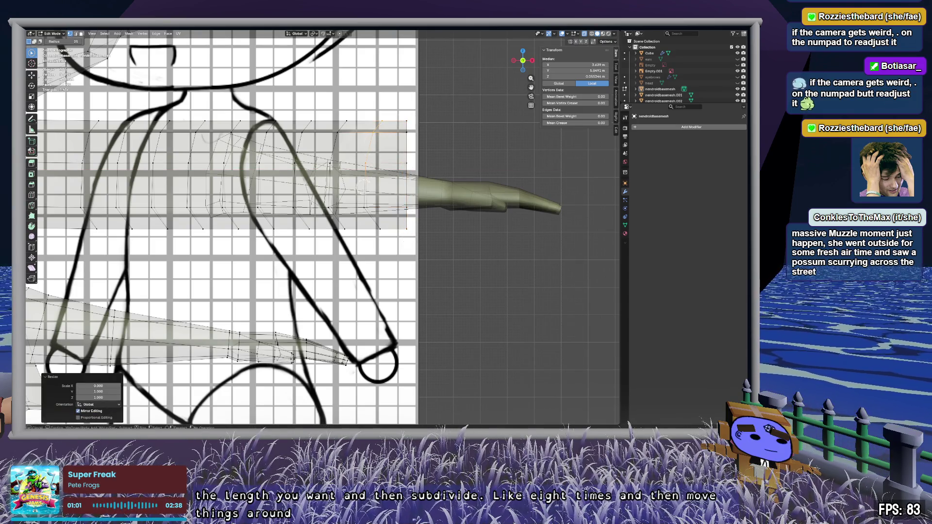
key("Escape")
key("x")
left_click(396, 245)
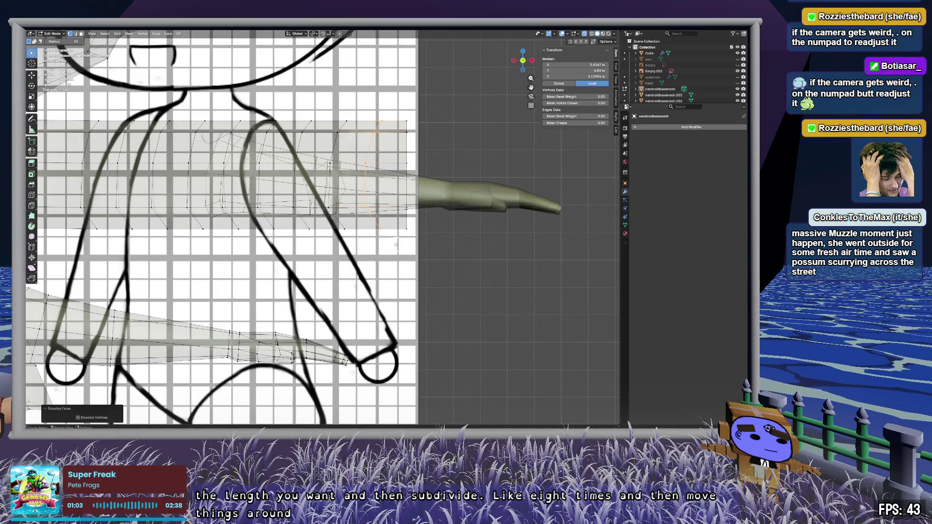
key("s")
key("x")
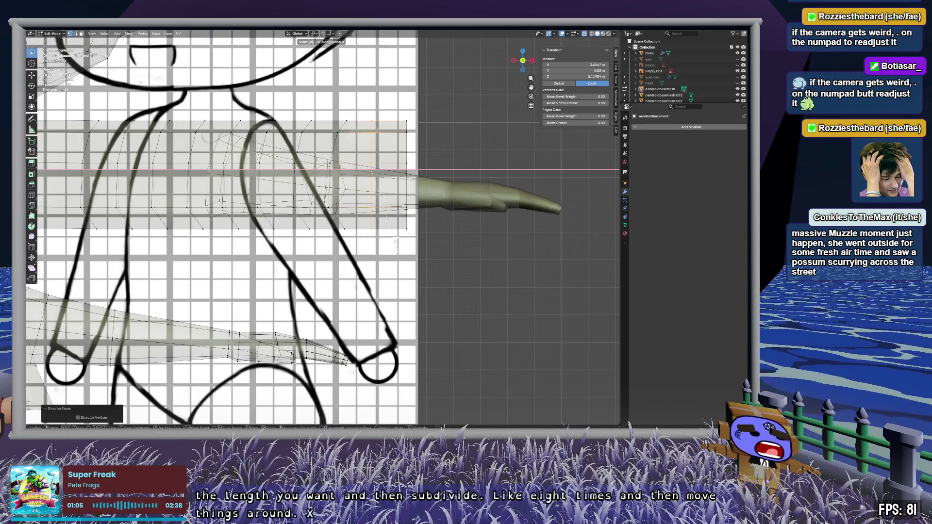
key("Return")
Step: Scale each upper-arm vertex column to 0 along X so it forms a vertical line
left_click_drag(350, 111, 326, 164)
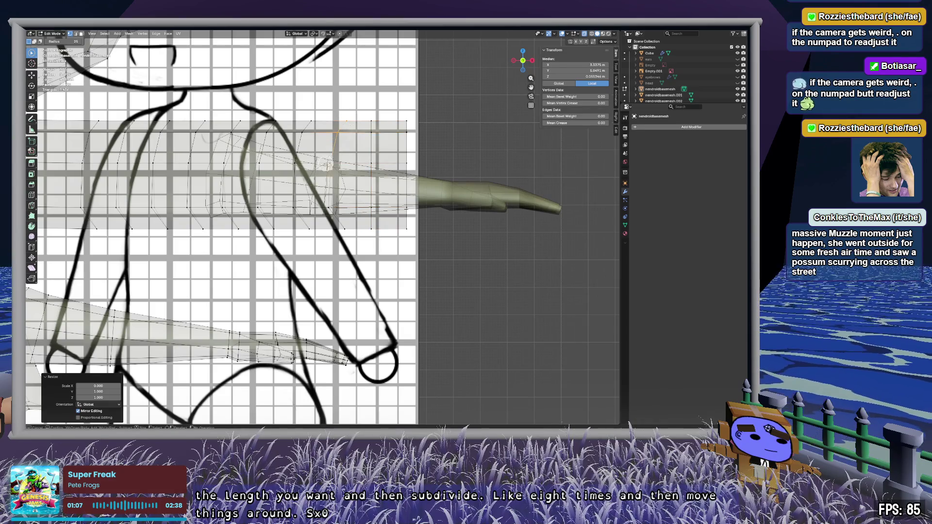
left_click_drag(342, 221, 355, 234)
key("s")
key("x")
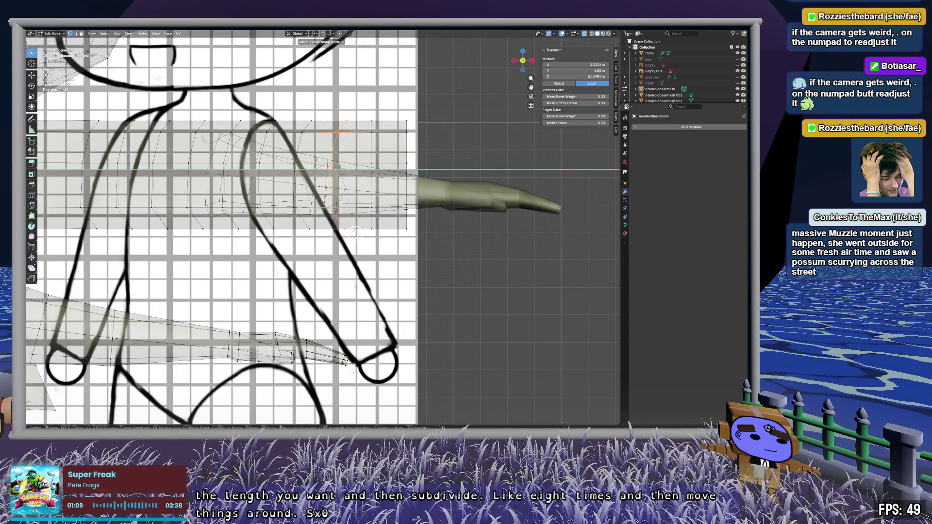
key("Return")
left_click_drag(316, 125, 290, 177)
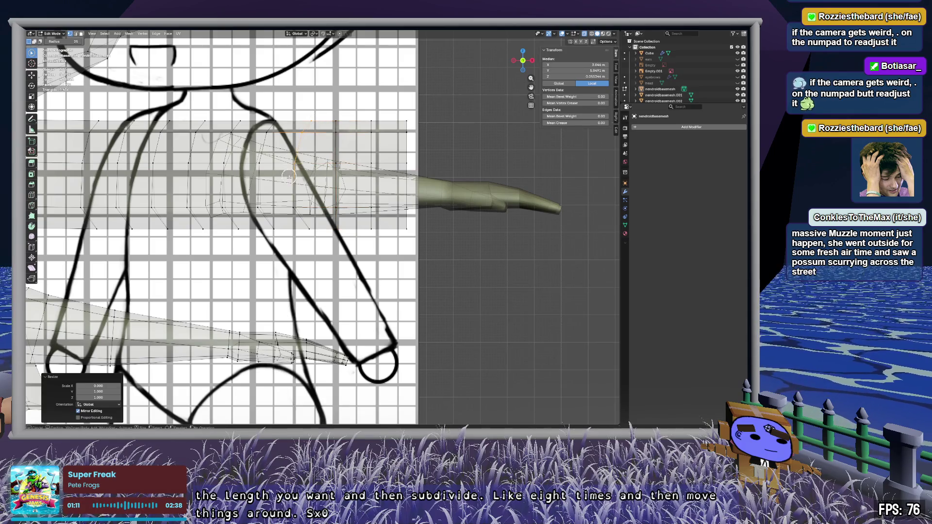
key("Escape")
key("s")
key("x")
key("0")
key("Return")
mouse_move(283, 128)
left_mouse_down()
mouse_move(258, 199)
mouse_move(262, 221)
left_mouse_up()
key("s")
key("x")
key("0")
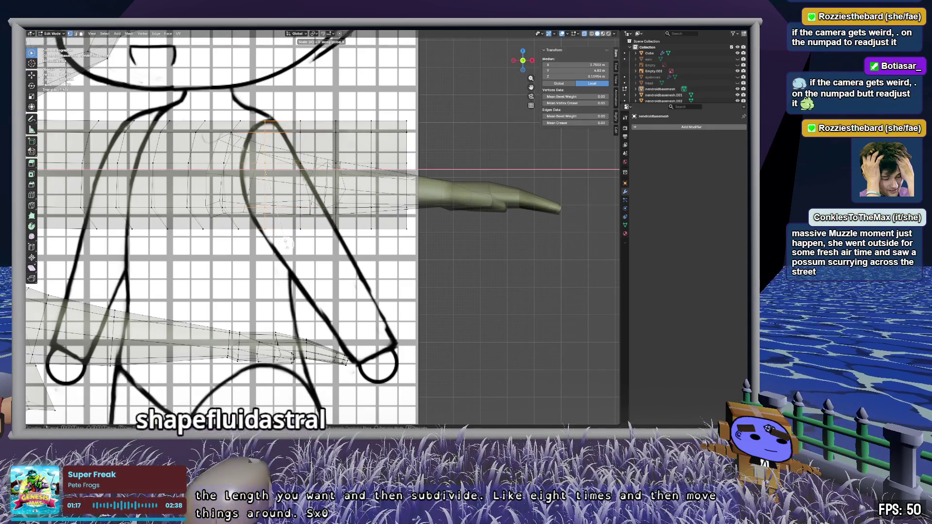
key("Return")
left_click_drag(239, 106, 223, 141)
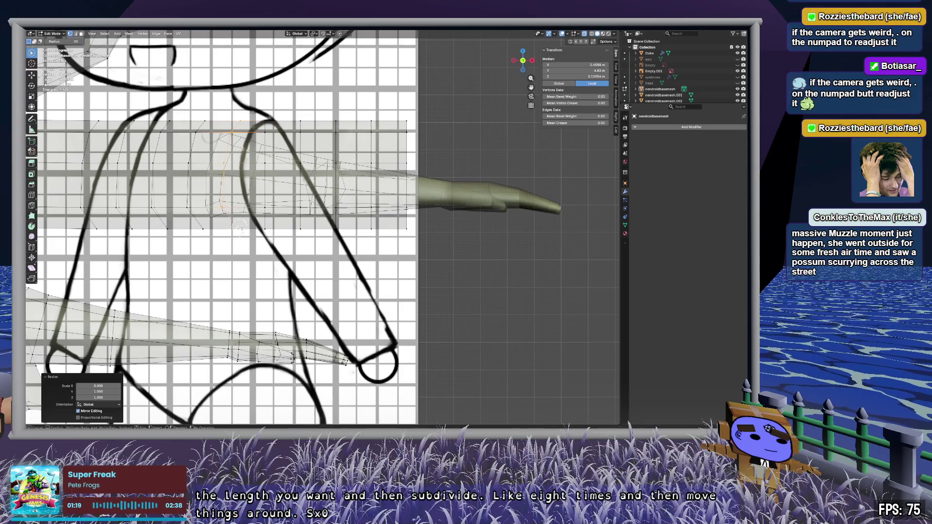
right_click(251, 239)
Step: Straighten the first chest vertex columns by scaling each to 0 along X
middle_click_drag(232, 224, 372, 171, "shift")
mouse_move(334, 123)
left_mouse_down()
mouse_move(316, 142)
mouse_move(307, 113)
mouse_move(312, 132)
mouse_move(269, 241)
mouse_move(263, 169)
mouse_move(228, 194)
mouse_move(232, 208)
left_mouse_up()
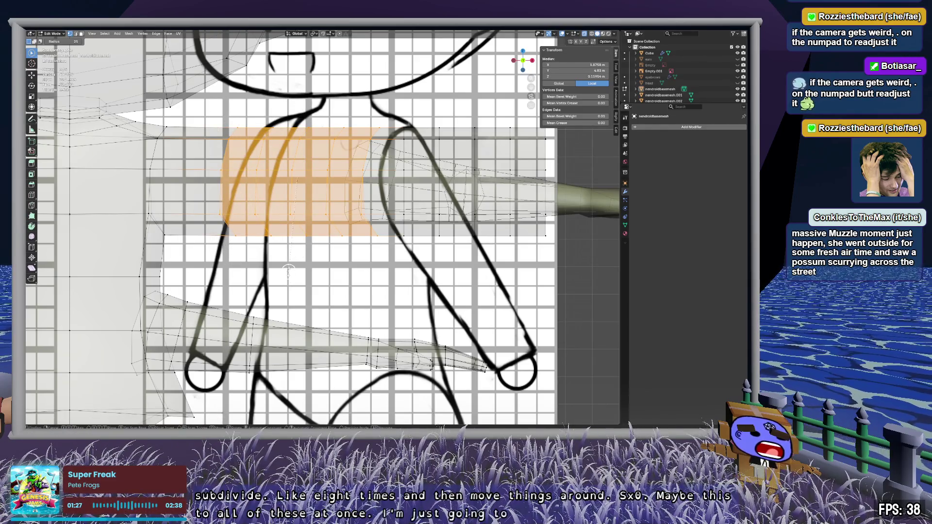
key("s")
key("x")
key("0")
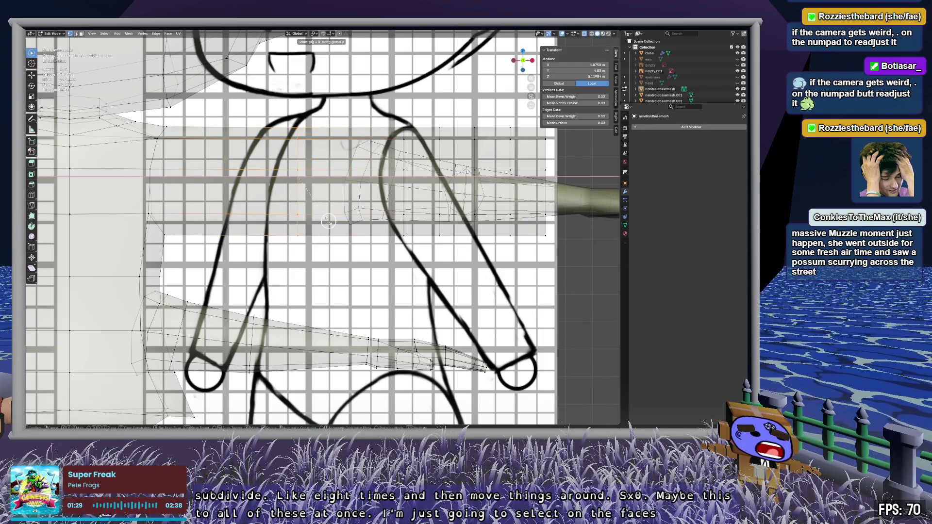
key("Escape")
left_click_drag(389, 114, 370, 142)
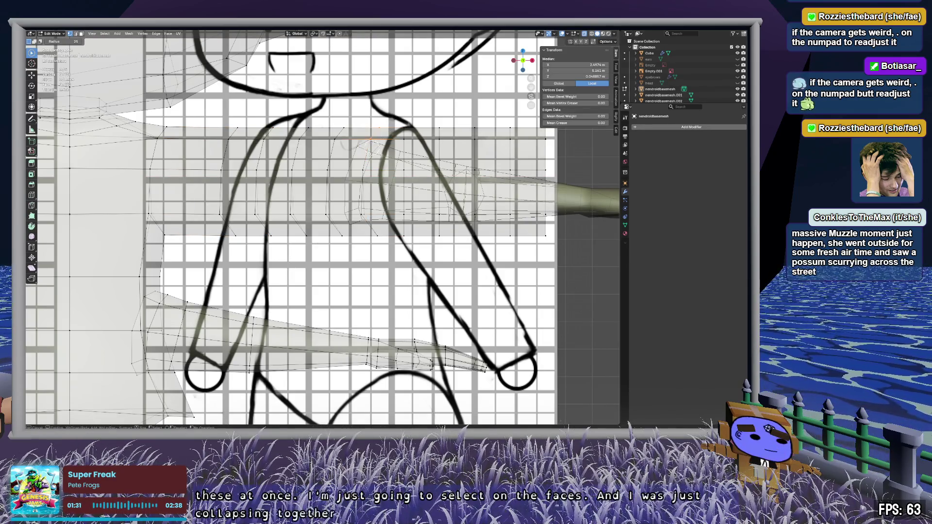
key("s")
key("x")
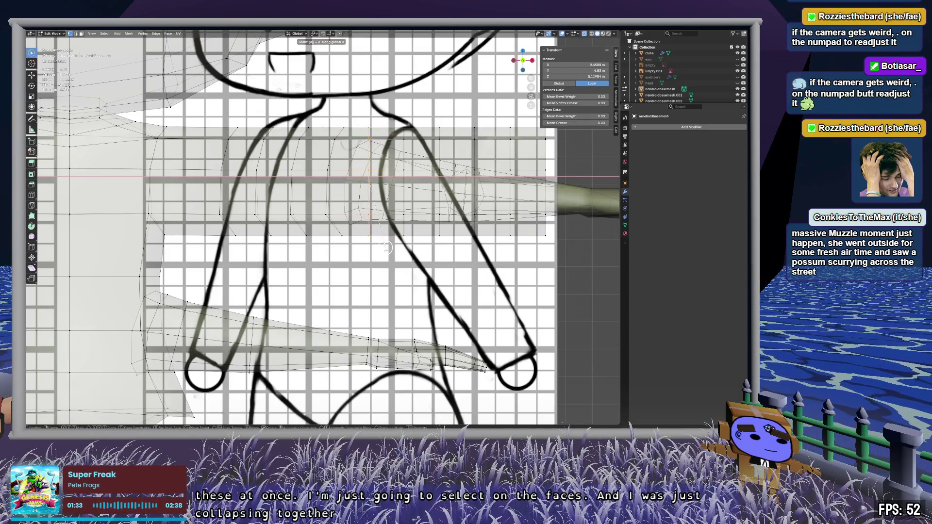
key("Return")
left_click_drag(348, 103, 322, 182)
key("s")
key("x")
key("0")
key("Return")
Step: Flatten the remaining chest columns, including the left chest edge, to 0 along X
left_click_drag(322, 114, 288, 207)
key("s")
key("x")
key("0")
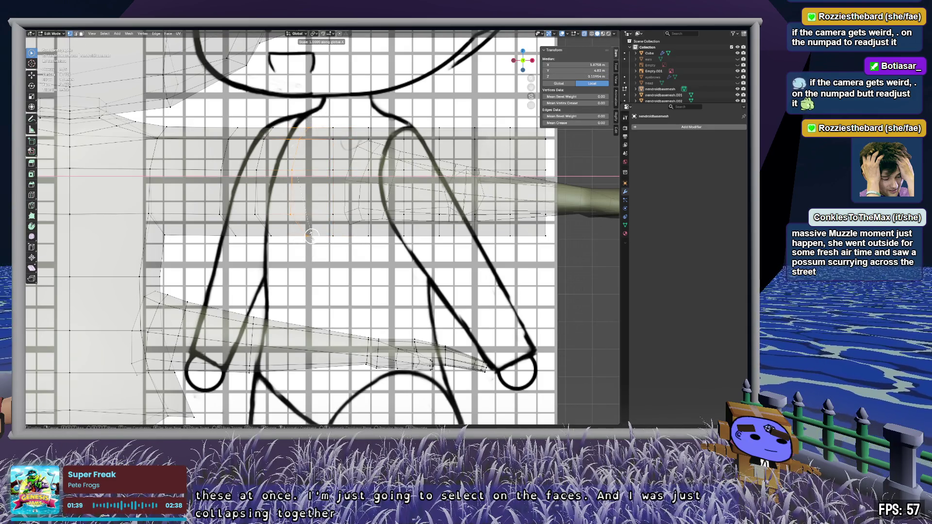
key("Return")
mouse_move(294, 134)
left_mouse_down()
mouse_move(262, 146)
mouse_move(267, 245)
left_mouse_up()
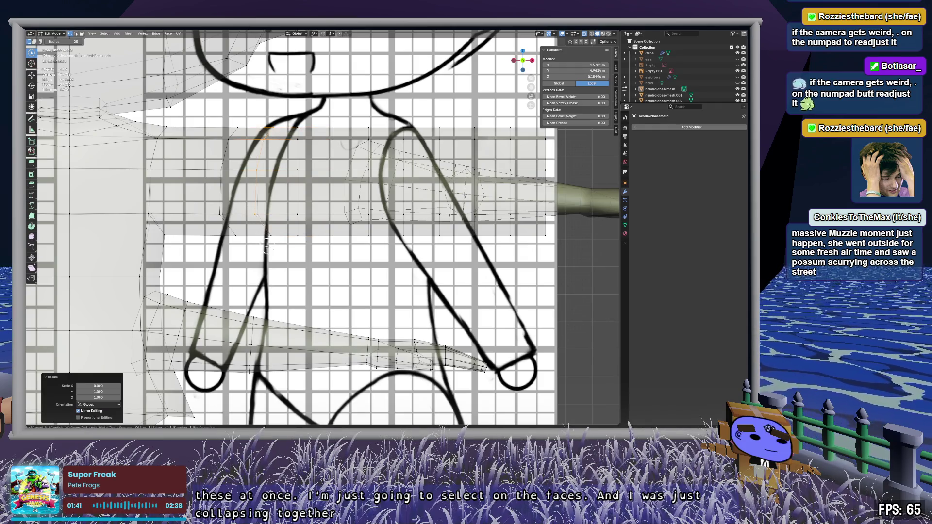
right_click(281, 238)
key("s")
key("x")
key("0")
key("Return")
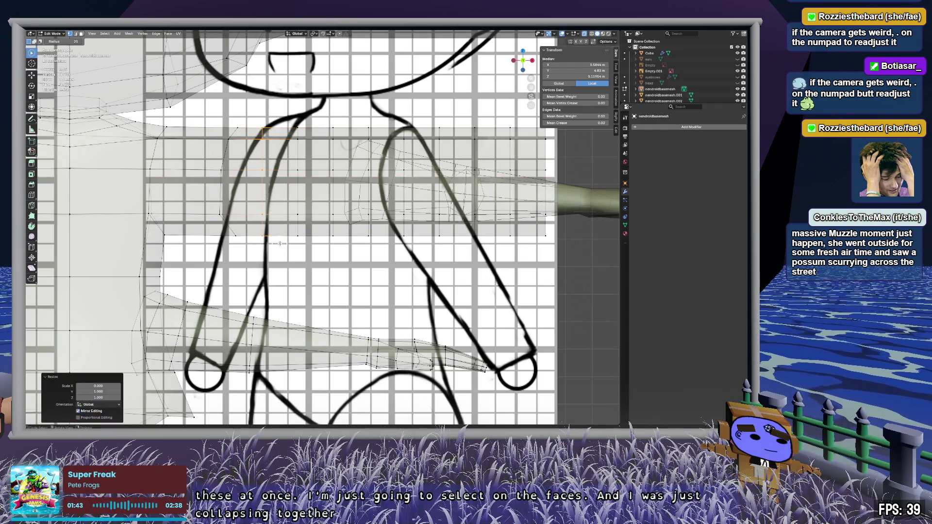
mouse_move(233, 129)
left_mouse_down()
mouse_move(226, 219)
mouse_move(246, 234)
left_mouse_up()
key("s")
key("x")
key("0")
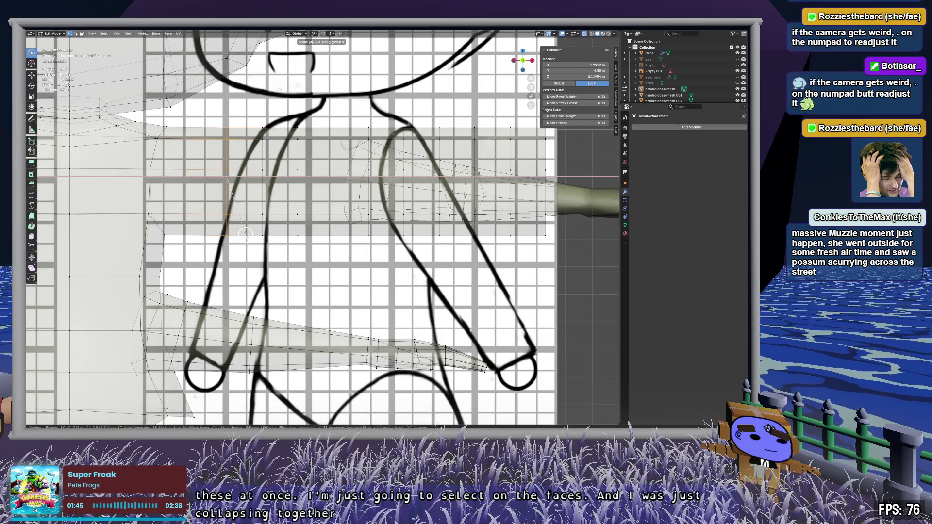
key("Return")
scroll(427, 191, "down", 6)
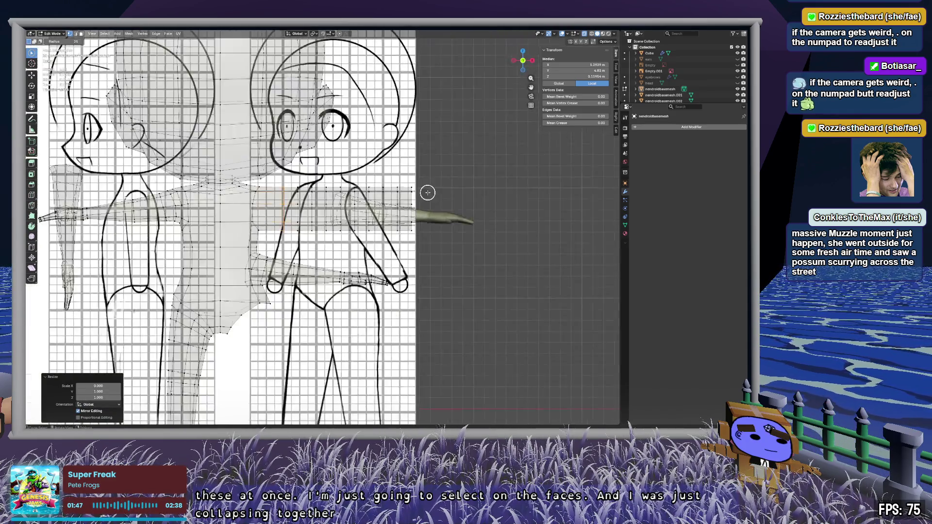
Step: Move the detached arm about -6.48 m along X to overlap the torso's arm tube
scroll(416, 216, "up", 5)
key("Tab")
scroll(486, 251, "up", 4)
scroll(486, 251, "down", 3)
scroll(606, 206, "up", 1)
left_click(575, 180)
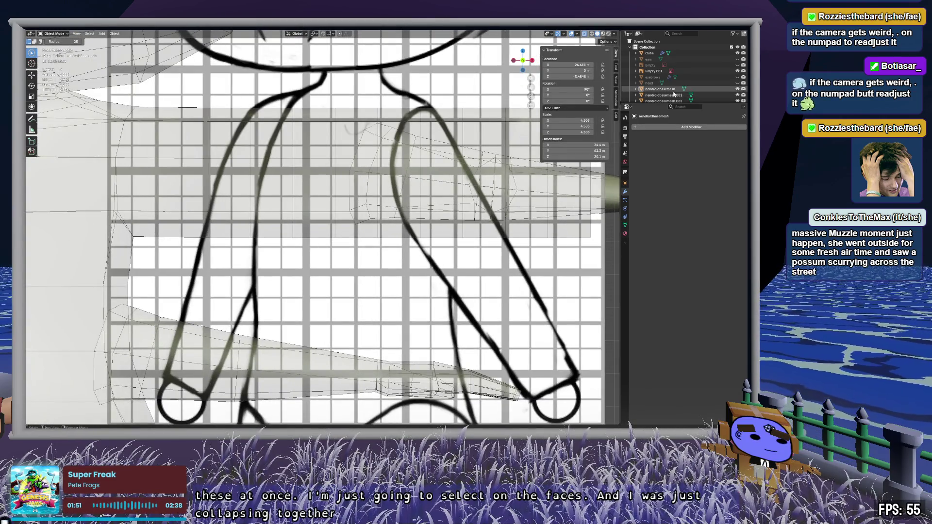
scroll(449, 189, "down", 4)
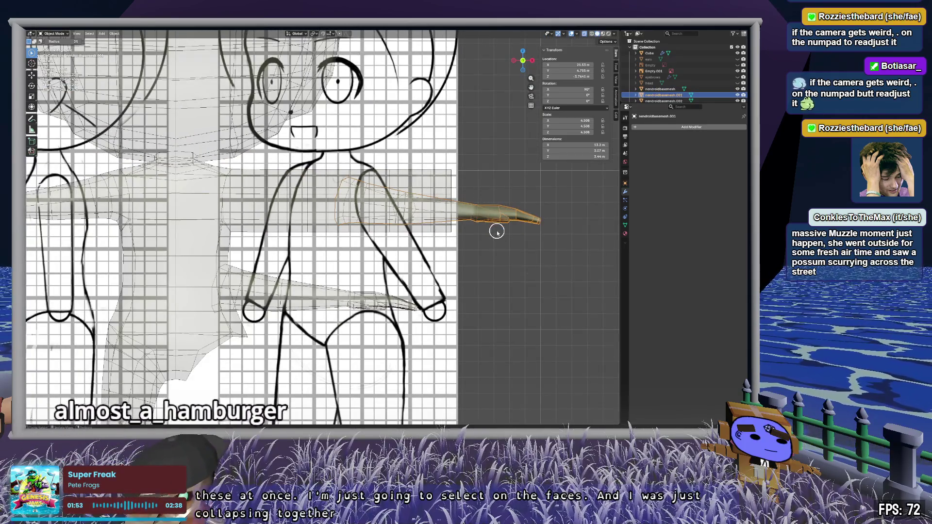
key("x")
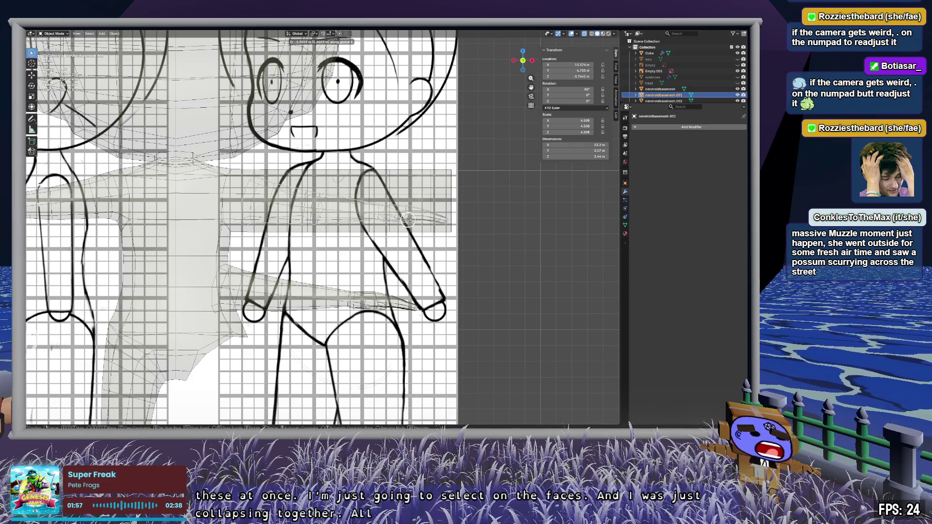
left_click(408, 220)
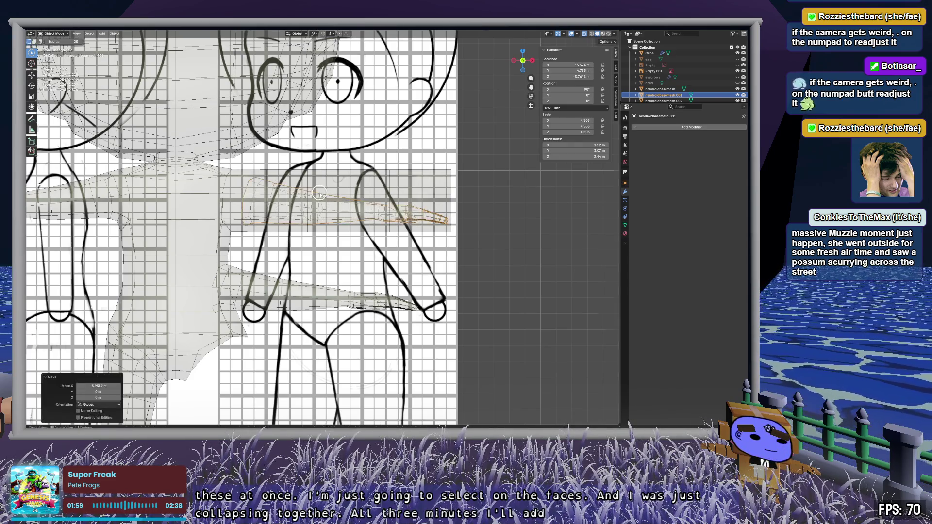
scroll(340, 233, "up", 5)
key("c")
left_click(330, 244)
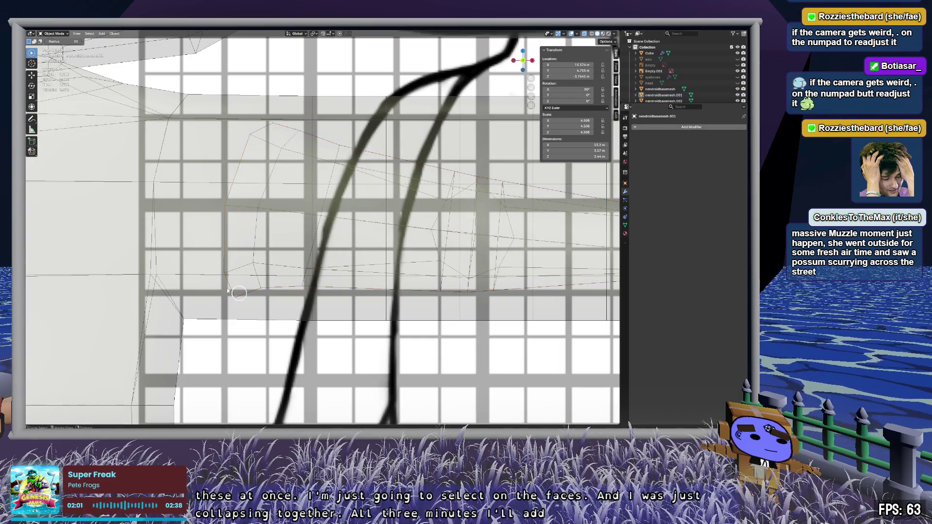
Step: Enter Edit Mode on the body mesh and slide the first edge loop onto the reference outline
key("Tab")
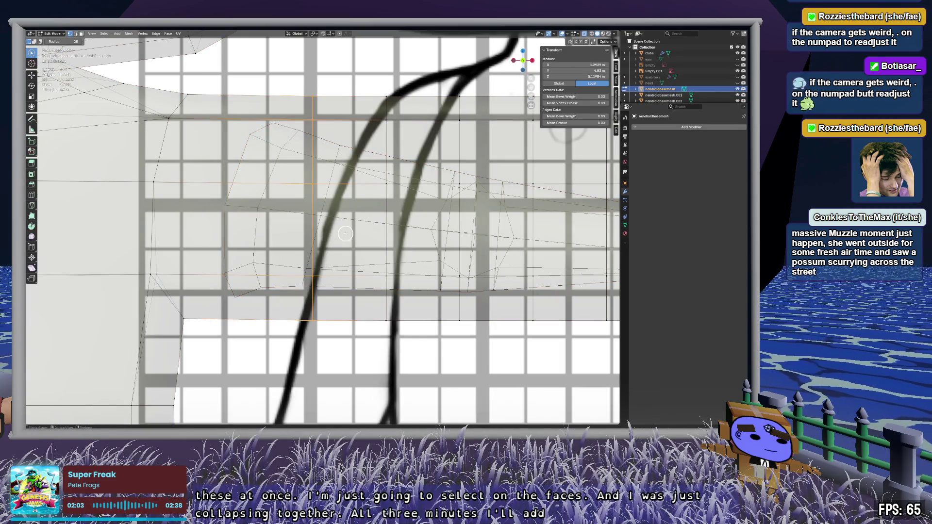
key("c")
key("g")
key("g")
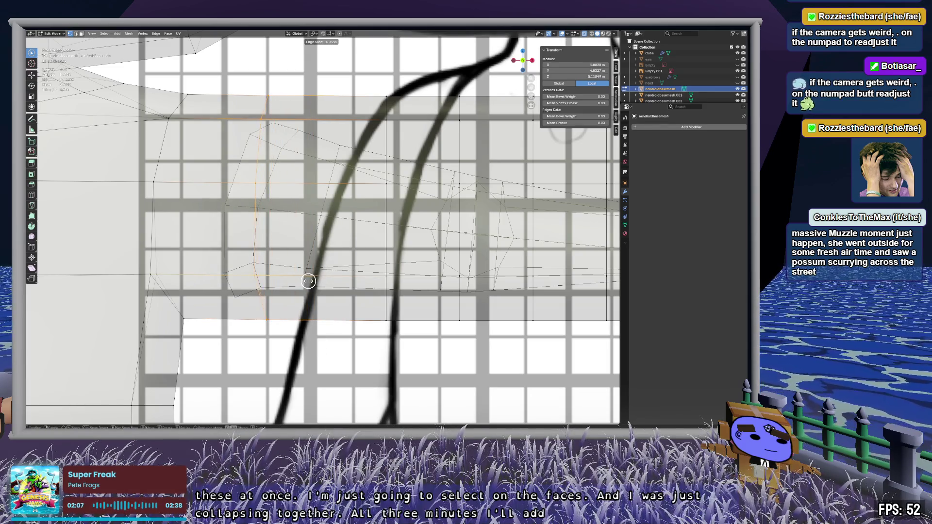
left_click(308, 282)
Step: Select the neighbouring edge loop and edge-slide it onto the reference line
key("c")
left_click_drag(404, 129, 386, 122)
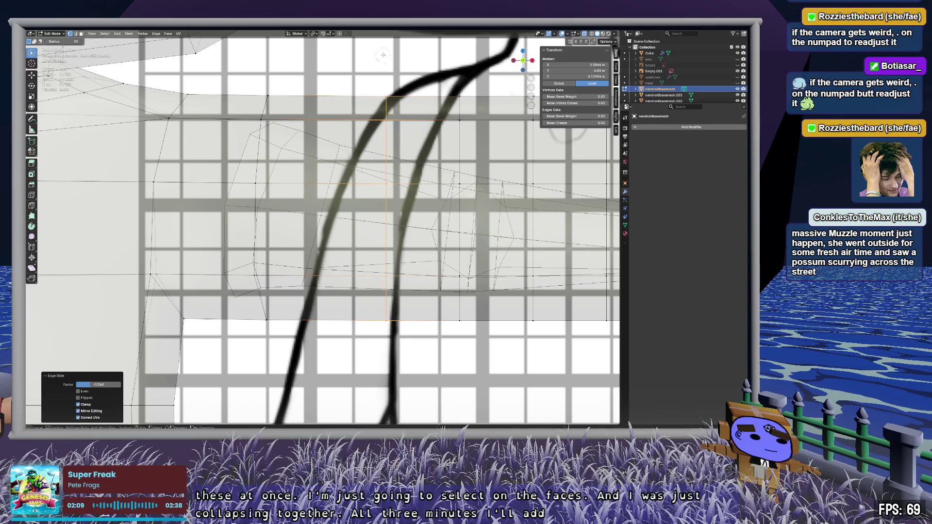
key("Escape")
key("g")
key("g")
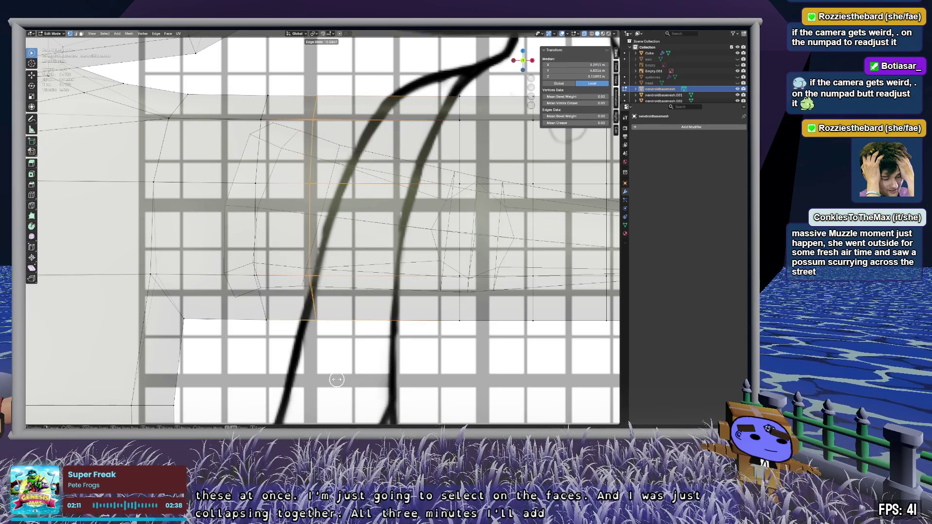
left_click(341, 148)
Step: Slide two more edge loops into place along the reference sheet's strokes
key("Escape")
key("g")
key("g")
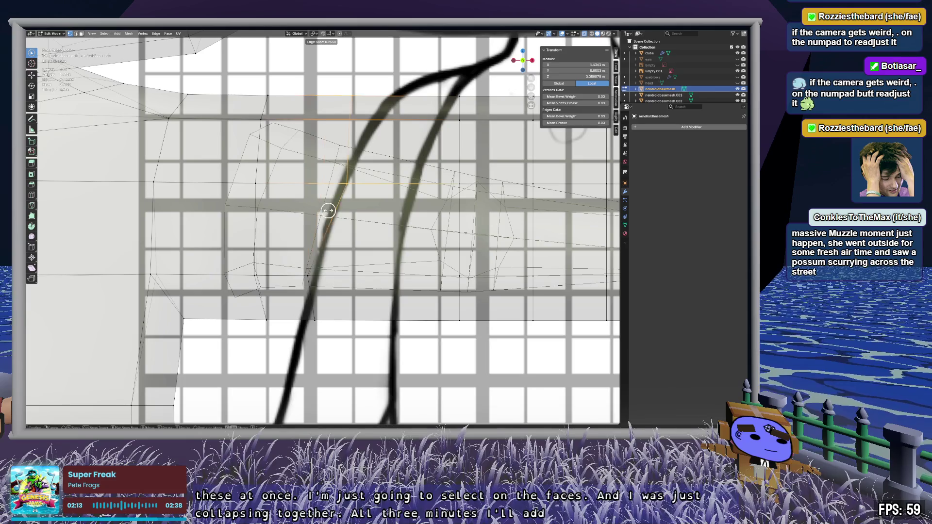
left_click(315, 207)
key("Escape")
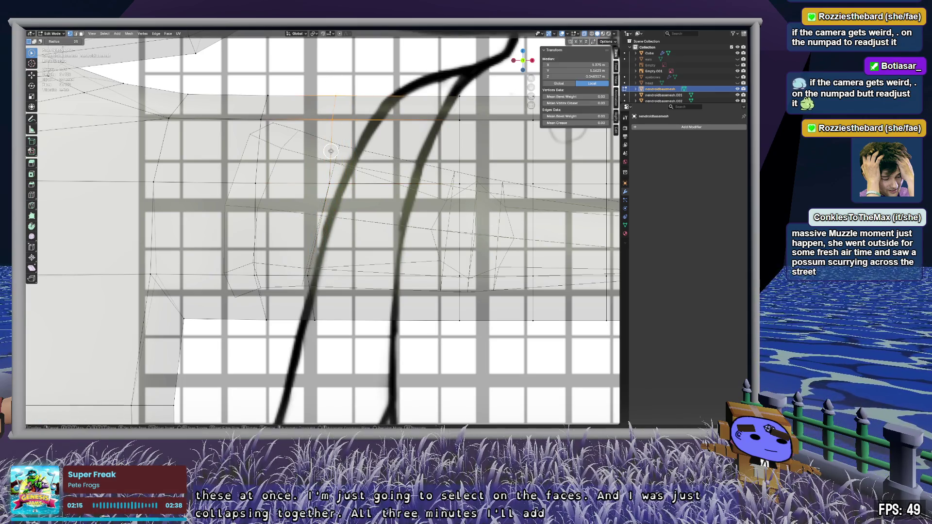
key("g")
key("g")
left_click(341, 147)
Step: Slide a single outline vertex along its edge to match the reference stroke
left_click(350, 140)
key("g")
key("g")
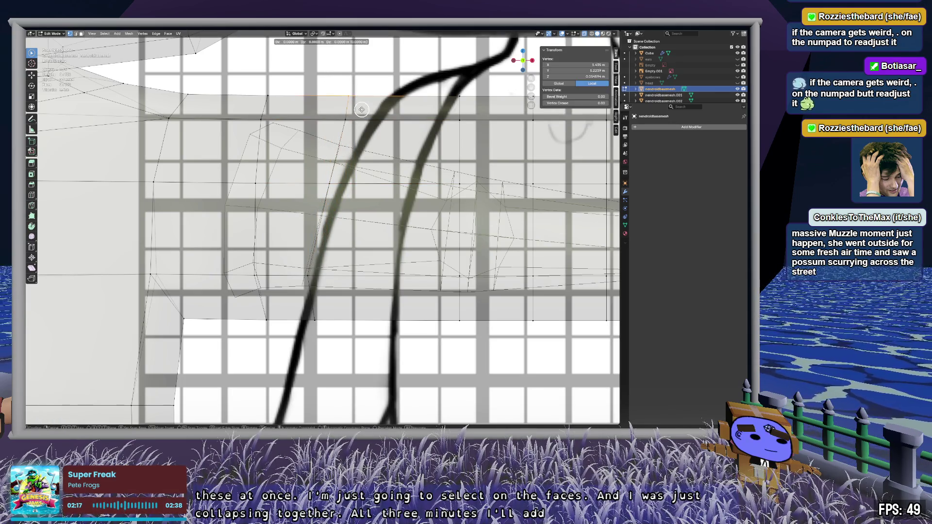
left_click(363, 137)
Step: Select the column of vertices along the torso outline and slide it onto the reference line
middle_click_drag(424, 295, 265, 295, "shift")
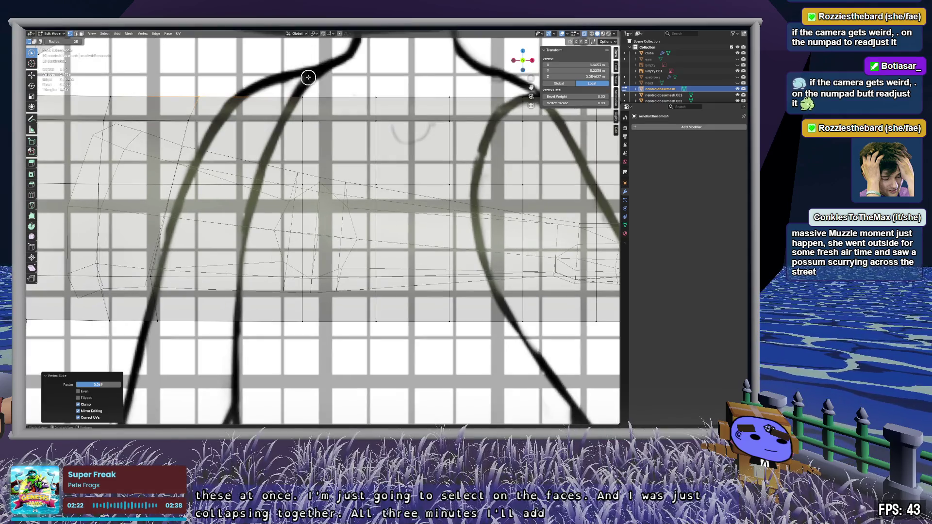
left_click_drag(307, 77, 312, 301)
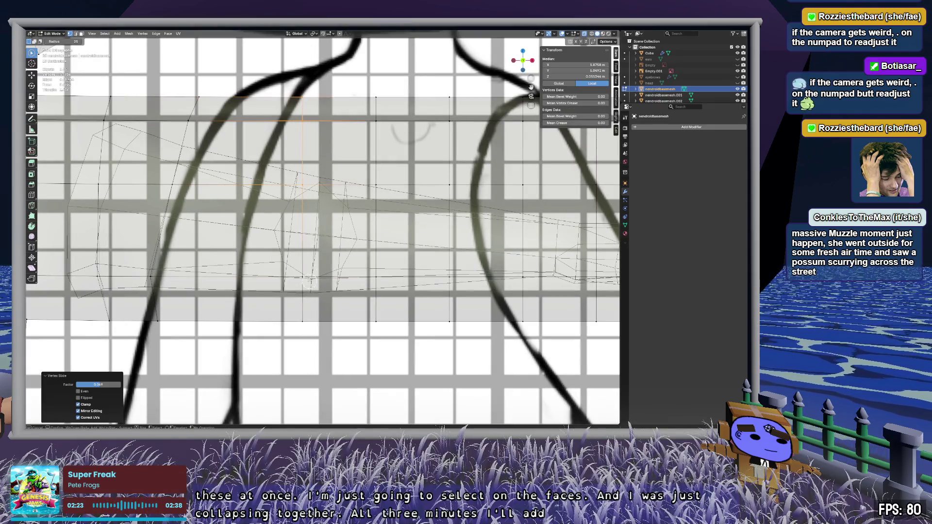
left_click(304, 321)
left_click_drag(303, 86, 301, 343)
key("g")
key("g")
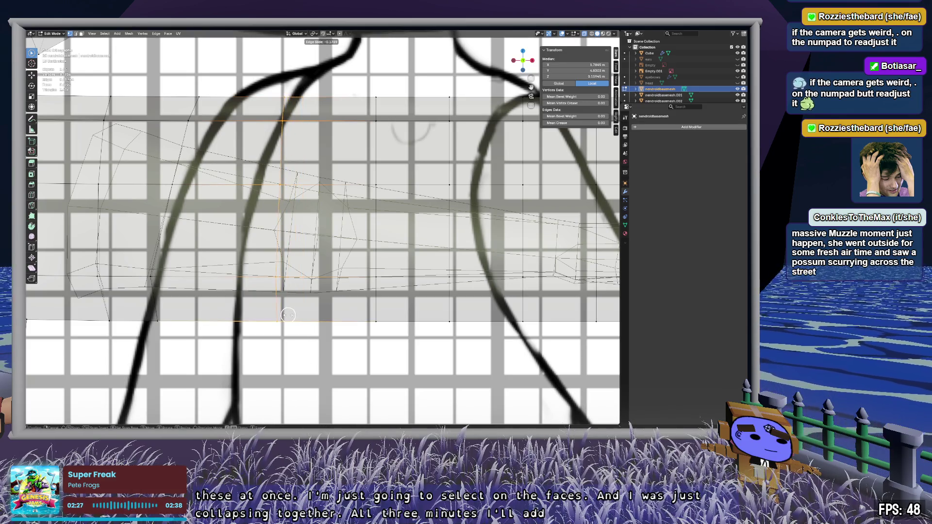
left_click(288, 315)
Step: Slide another edge loop further along the torso, then zoom out to see the reference sheet
left_click(376, 151, "alt")
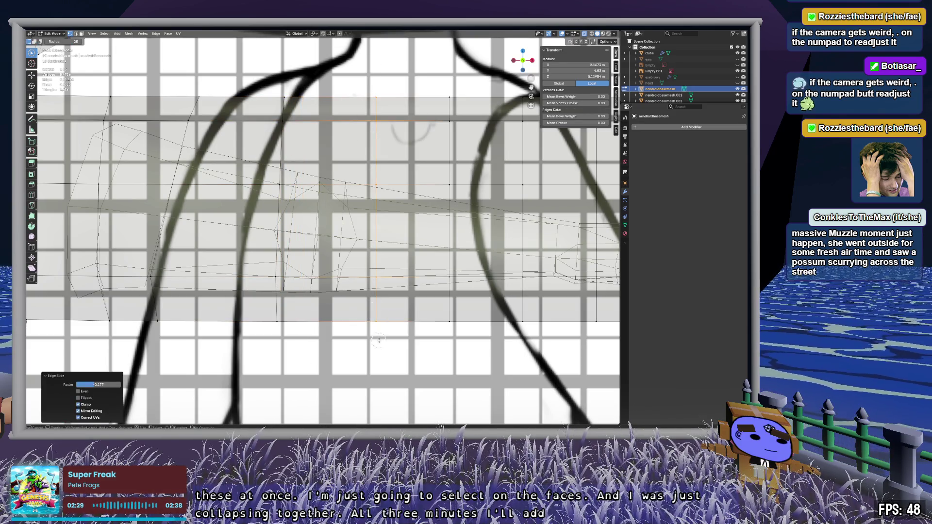
key("g")
key("g")
left_click(349, 337)
middle_click_drag(448, 145, 319, 144, "shift")
key("c")
mouse_move(369, 320)
middle_mouse_down("ctrl")
mouse_move(360, 279)
mouse_move(324, 240)
mouse_move(360, 261)
mouse_move(360, 316)
mouse_move(302, 302)
mouse_move(298, 285)
mouse_move(356, 264)
mouse_move(466, 401)
mouse_move(398, 327)
mouse_move(437, 335)
mouse_move(392, 319)
mouse_move(379, 334)
middle_mouse_up("ctrl")
key("alt+a")
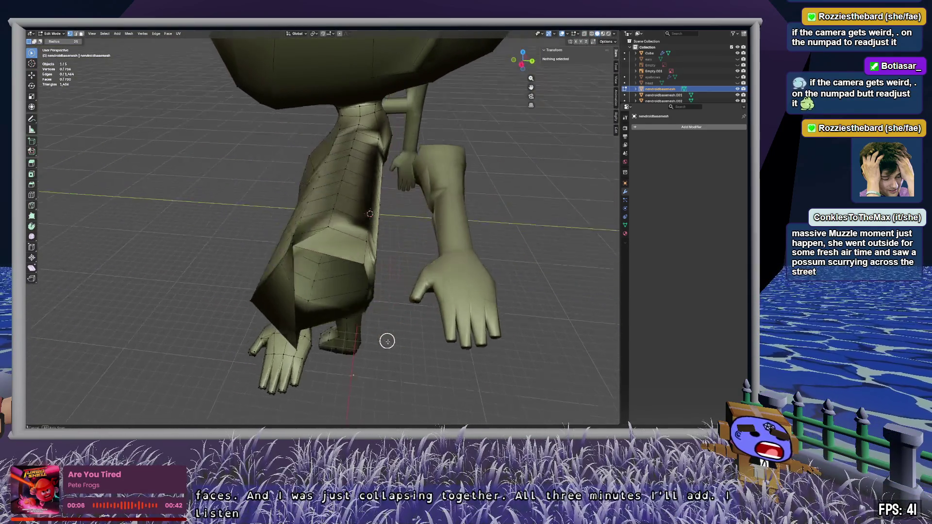
mouse_move(396, 363)
middle_mouse_down()
mouse_move(477, 344)
mouse_move(385, 326)
mouse_move(432, 291)
mouse_move(386, 242)
mouse_move(343, 241)
mouse_move(322, 252)
mouse_move(321, 273)
mouse_move(391, 280)
mouse_move(268, 266)
mouse_move(304, 281)
mouse_move(356, 267)
mouse_move(320, 260)
mouse_move(313, 275)
mouse_move(385, 258)
mouse_move(385, 242)
mouse_move(379, 282)
middle_mouse_up()
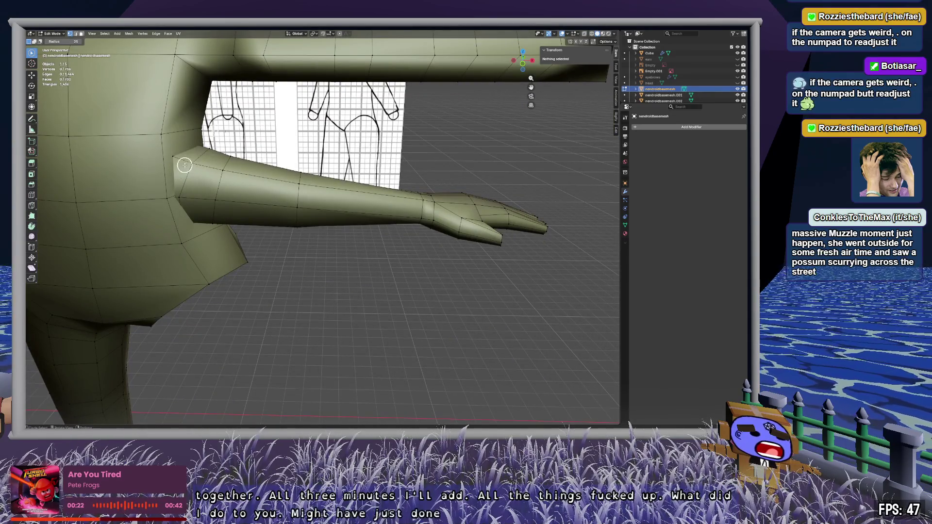
mouse_move(342, 185)
middle_mouse_down()
mouse_move(427, 187)
mouse_move(337, 156)
mouse_move(340, 184)
mouse_move(329, 190)
mouse_move(364, 141)
mouse_move(412, 133)
mouse_move(160, 247)
mouse_move(305, 183)
mouse_move(354, 202)
mouse_move(353, 231)
mouse_move(345, 218)
mouse_move(397, 197)
middle_mouse_up()
left_click_drag(386, 196, 377, 194)
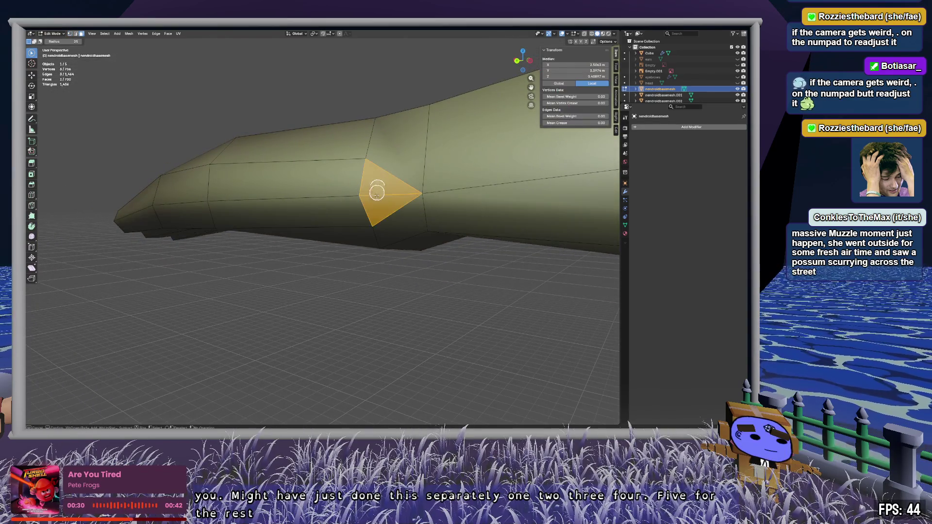
mouse_move(393, 211)
middle_mouse_down()
mouse_move(375, 197)
mouse_move(369, 227)
mouse_move(324, 232)
mouse_move(301, 217)
mouse_move(289, 171)
mouse_move(341, 160)
mouse_move(298, 170)
mouse_move(293, 185)
mouse_move(159, 183)
mouse_move(222, 193)
mouse_move(223, 212)
mouse_move(210, 217)
mouse_move(190, 202)
mouse_move(231, 206)
mouse_move(245, 218)
mouse_move(239, 238)
middle_mouse_up()
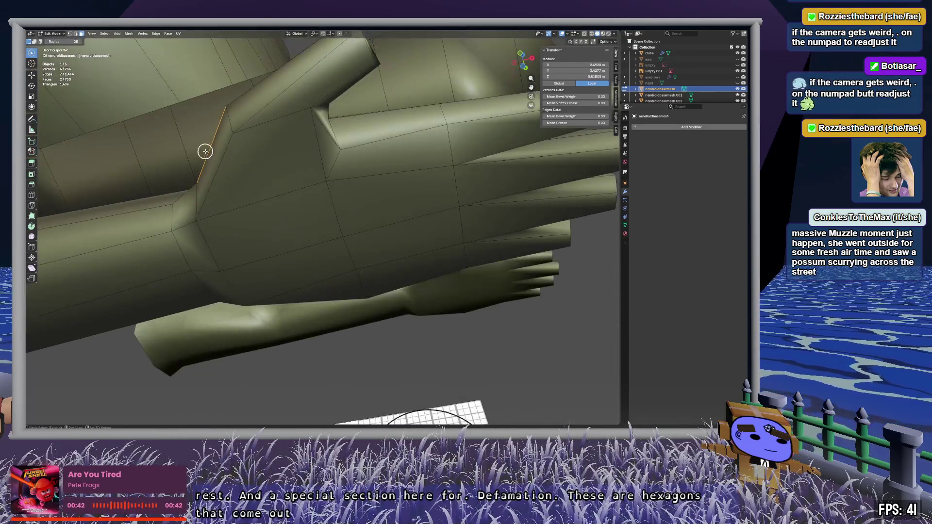
mouse_move(317, 143)
middle_mouse_down()
mouse_move(286, 152)
mouse_move(258, 181)
mouse_move(265, 190)
middle_mouse_up()
mouse_move(226, 226)
middle_mouse_down()
mouse_move(233, 234)
mouse_move(272, 198)
middle_mouse_up()
mouse_move(301, 356)
middle_mouse_down()
mouse_move(293, 272)
mouse_move(249, 219)
mouse_move(208, 210)
mouse_move(293, 206)
mouse_move(303, 233)
mouse_move(287, 260)
mouse_move(244, 246)
mouse_move(246, 156)
mouse_move(298, 179)
mouse_move(306, 207)
middle_mouse_up()
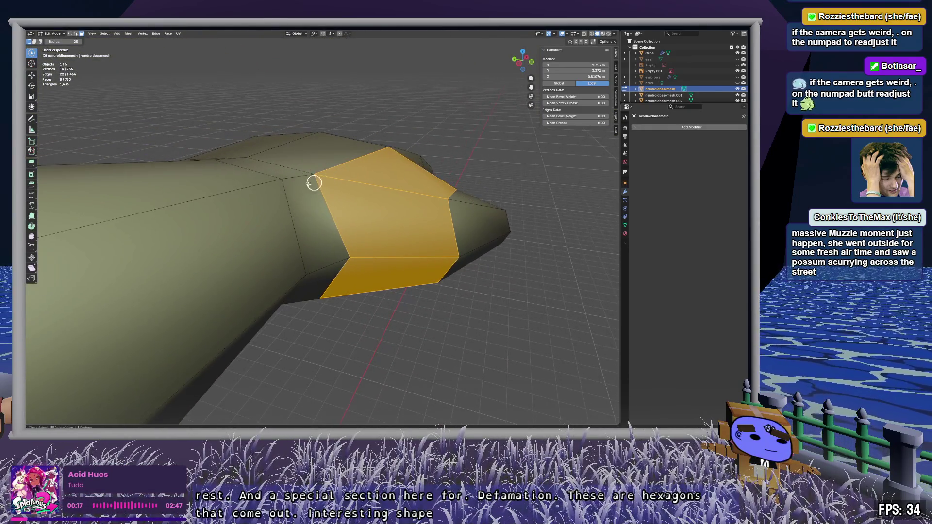
mouse_move(393, 189)
middle_mouse_down()
mouse_move(374, 219)
mouse_move(336, 238)
middle_mouse_up()
mouse_move(291, 214)
left_mouse_down()
mouse_move(329, 190)
mouse_move(402, 240)
left_mouse_up()
middle_click_drag(345, 235, 351, 113)
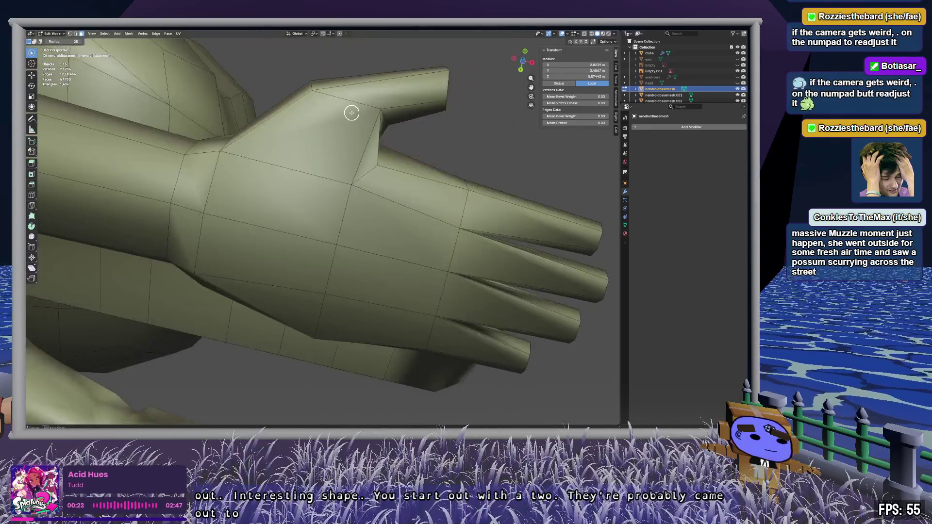
mouse_move(338, 191)
left_mouse_down()
mouse_move(293, 202)
mouse_move(327, 243)
mouse_move(181, 220)
mouse_move(212, 223)
left_mouse_up()
mouse_move(212, 223)
middle_mouse_down()
mouse_move(266, 241)
mouse_move(266, 294)
mouse_move(145, 204)
middle_mouse_up()
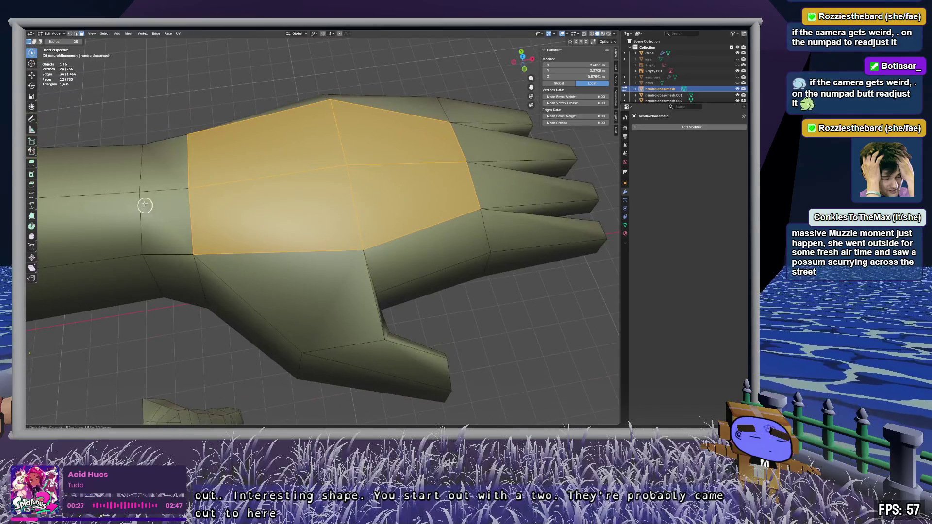
left_click_drag(146, 204, 129, 183)
mouse_move(129, 182)
middle_mouse_down()
mouse_move(408, 183)
mouse_move(284, 141)
mouse_move(487, 154)
mouse_move(395, 189)
middle_mouse_up()
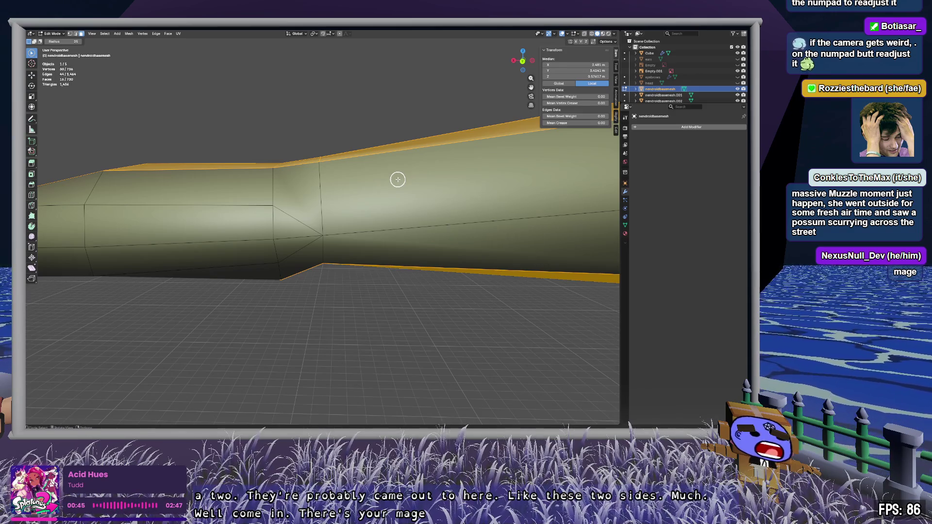
mouse_move(567, 190)
middle_mouse_down("shift")
mouse_move(433, 188)
mouse_move(333, 229)
middle_mouse_up("shift")
scroll(242, 237, "down", 3)
mouse_move(173, 236)
middle_mouse_down()
mouse_move(259, 216)
mouse_move(360, 244)
middle_mouse_up()
scroll(290, 225, "down", 5)
middle_click_drag(350, 173, 264, 353)
mouse_move(406, 371)
middle_mouse_down()
mouse_move(316, 292)
mouse_move(293, 293)
mouse_move(316, 230)
middle_mouse_up()
mouse_move(330, 171)
middle_mouse_down()
mouse_move(323, 116)
mouse_move(214, 210)
mouse_move(191, 204)
mouse_move(367, 246)
middle_mouse_up()
mouse_move(295, 201)
middle_mouse_down()
mouse_move(331, 202)
mouse_move(300, 194)
mouse_move(338, 207)
middle_mouse_up()
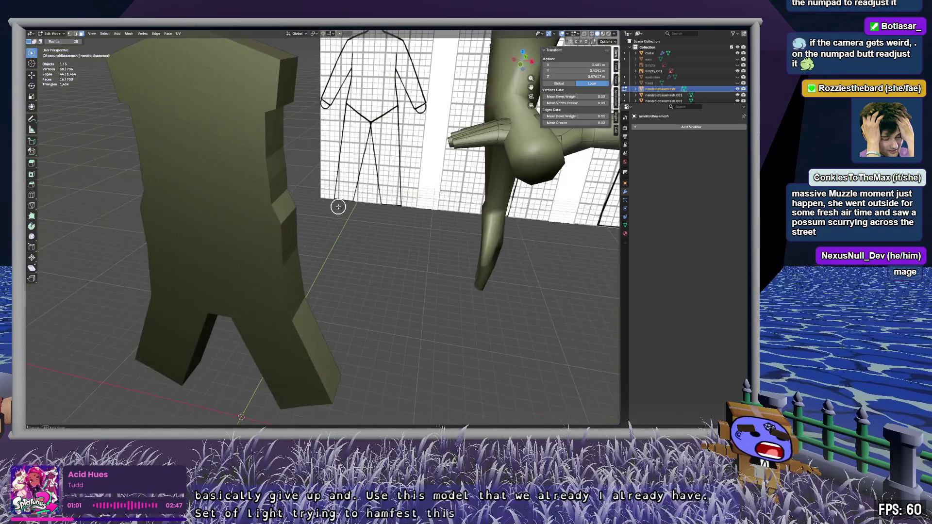
mouse_move(472, 218)
middle_mouse_down()
mouse_move(266, 202)
mouse_move(350, 193)
middle_mouse_up()
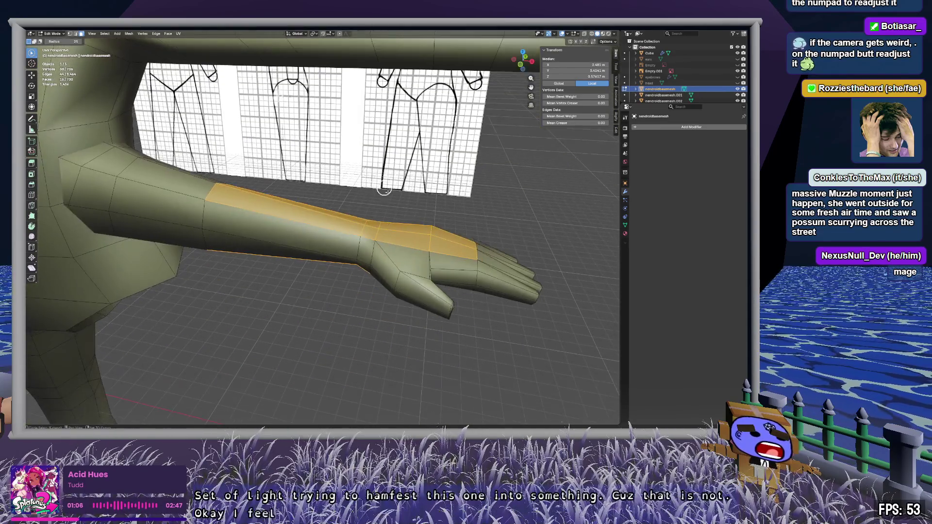
mouse_move(384, 191)
middle_mouse_down()
mouse_move(429, 256)
mouse_move(393, 243)
mouse_move(396, 161)
mouse_move(387, 155)
mouse_move(385, 171)
mouse_move(426, 149)
mouse_move(406, 169)
middle_mouse_up()
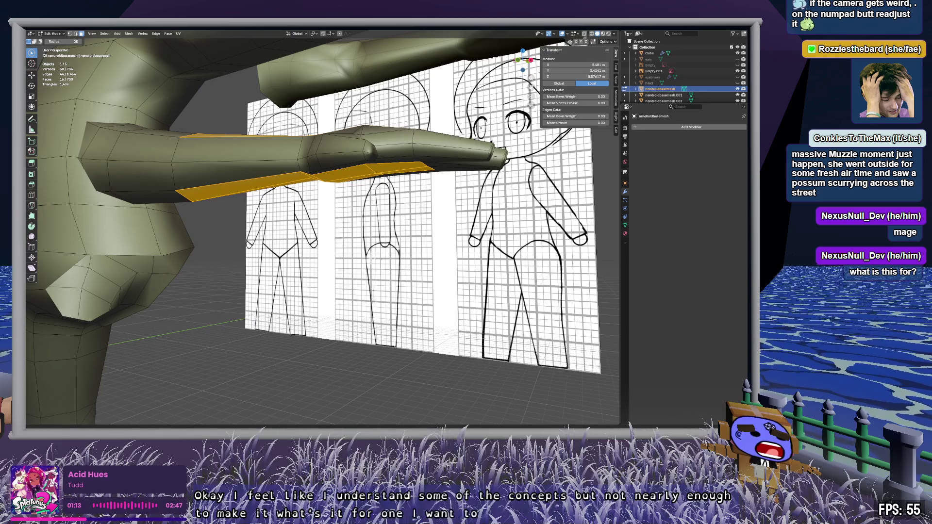
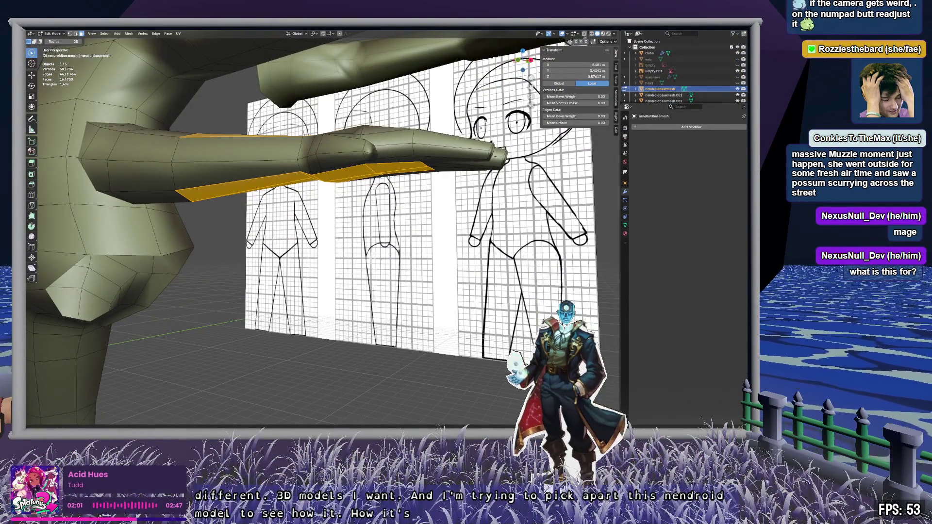
Step: Delete the selected orange end-cap faces so the arm piece's end is open
right_click(471, 261)
key("Escape")
mouse_move(355, 258)
middle_mouse_down()
mouse_move(367, 202)
mouse_move(376, 337)
mouse_move(352, 211)
mouse_move(339, 208)
mouse_move(347, 189)
mouse_move(347, 215)
mouse_move(412, 220)
mouse_move(404, 271)
mouse_move(371, 291)
mouse_move(387, 273)
mouse_move(412, 176)
mouse_move(410, 185)
mouse_move(408, 133)
mouse_move(403, 210)
mouse_move(421, 144)
mouse_move(454, 183)
mouse_move(370, 308)
mouse_move(458, 262)
mouse_move(413, 250)
mouse_move(464, 256)
mouse_move(472, 279)
middle_mouse_up()
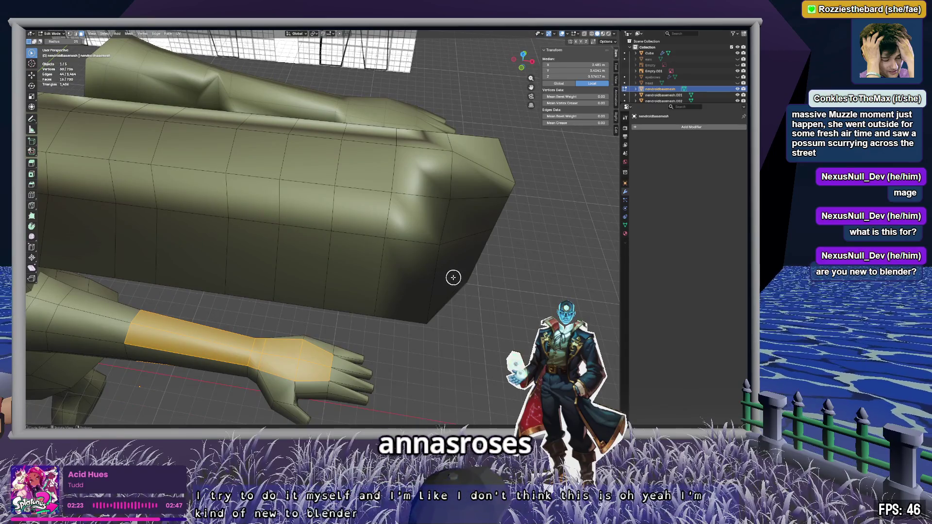
mouse_move(464, 284)
middle_mouse_down()
mouse_move(420, 251)
mouse_move(369, 234)
middle_mouse_up()
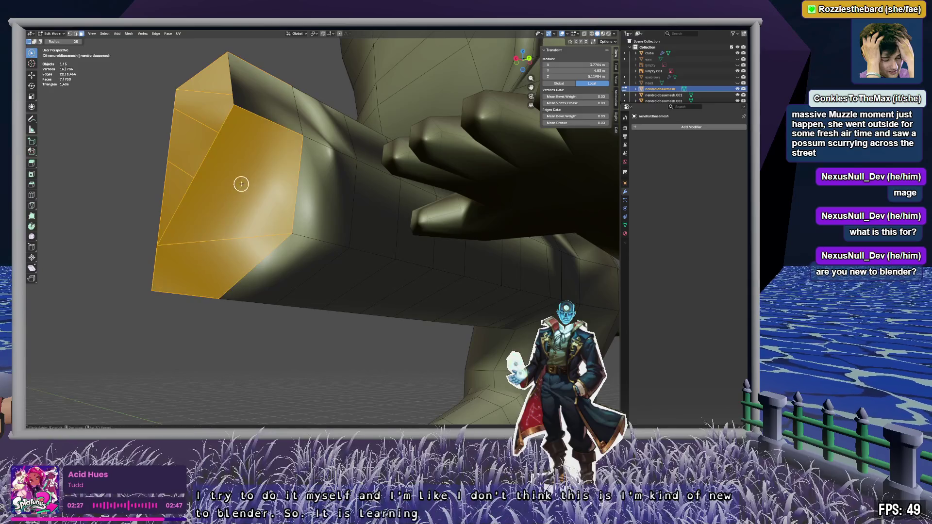
middle_click_drag(241, 184, 230, 243)
key("x")
left_click(209, 350)
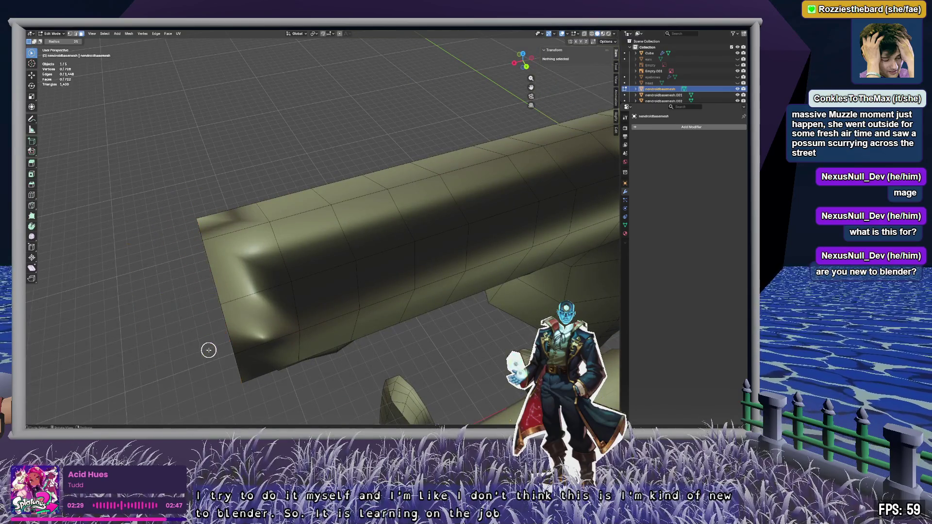
Step: Reselect faces along the arm, ending with its lower and upper face bands
mouse_move(219, 341)
middle_mouse_down()
mouse_move(238, 380)
mouse_move(290, 312)
mouse_move(329, 318)
middle_mouse_up()
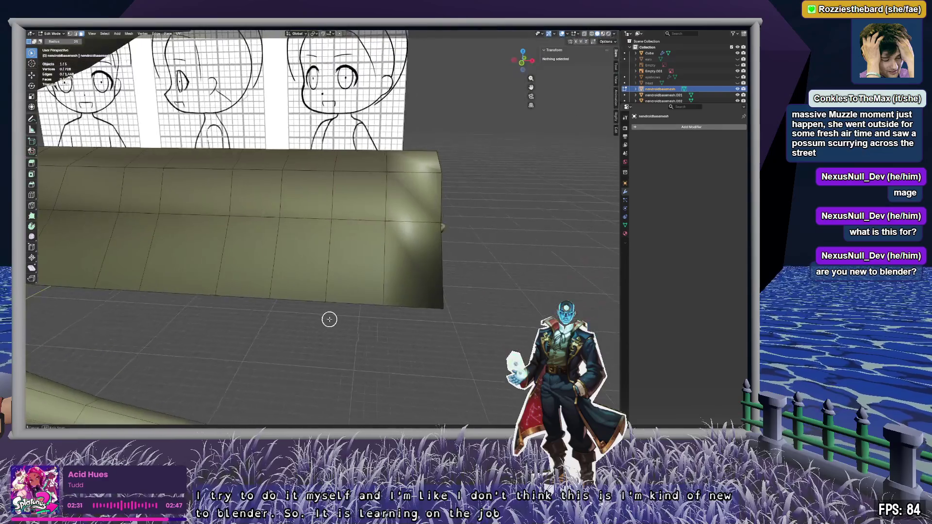
left_click_drag(422, 166, 424, 275)
mouse_move(424, 275)
middle_mouse_down()
mouse_move(391, 233)
mouse_move(235, 202)
mouse_move(311, 148)
mouse_move(276, 183)
mouse_move(283, 243)
middle_mouse_up()
mouse_move(283, 244)
left_mouse_down()
mouse_move(250, 318)
mouse_move(237, 221)
left_mouse_up()
key("alt+a")
mouse_move(235, 218)
middle_mouse_down()
mouse_move(369, 192)
mouse_move(322, 212)
mouse_move(534, 212)
mouse_move(392, 190)
middle_mouse_up()
mouse_move(95, 218)
left_mouse_down()
mouse_move(487, 208)
mouse_move(214, 175)
left_mouse_up()
Step: In X-ray, paint-select the lower, upper and remaining faces of the box extension
key("alt+z")
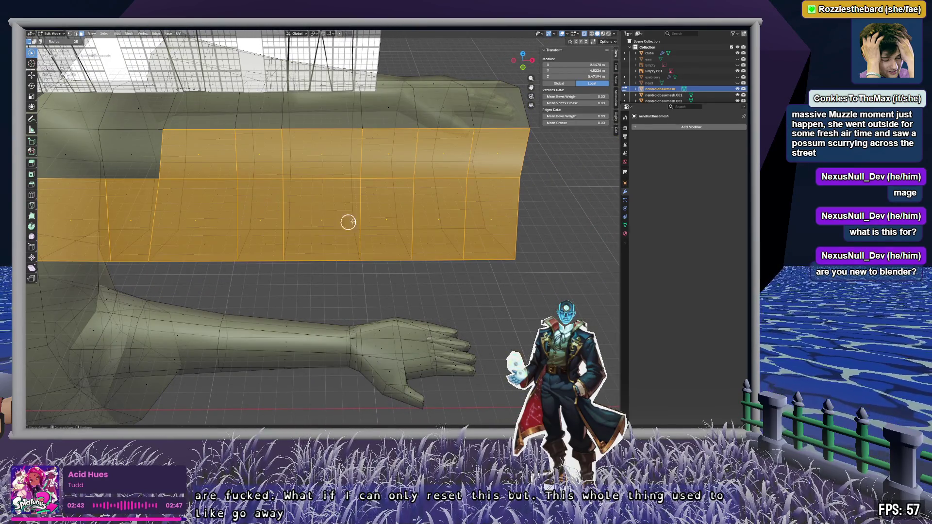
left_click_drag(437, 191, 287, 243)
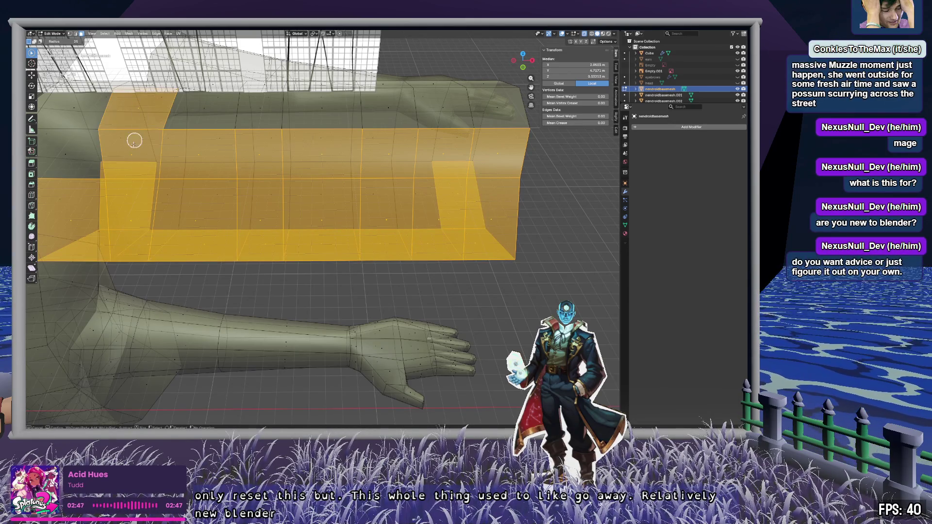
left_click_drag(195, 131, 221, 168)
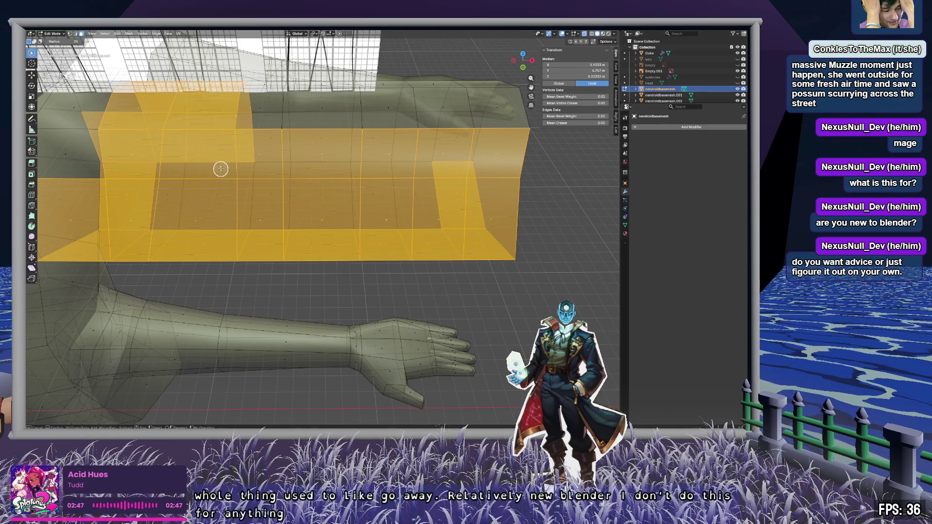
left_click_drag(320, 194, 323, 123)
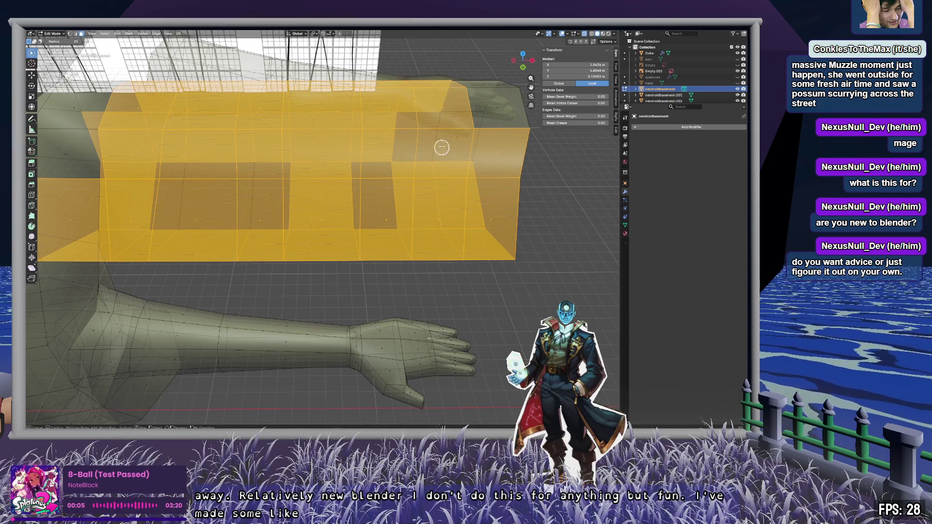
left_click_drag(369, 196, 199, 190)
left_click_drag(480, 171, 411, 155)
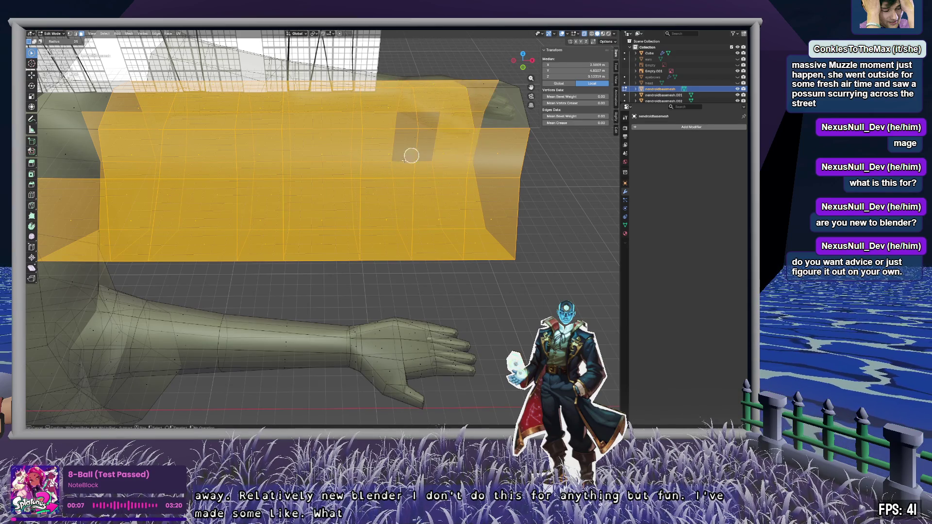
mouse_move(446, 194)
middle_mouse_down()
mouse_move(354, 218)
mouse_move(482, 228)
mouse_move(377, 268)
mouse_move(253, 211)
middle_mouse_up()
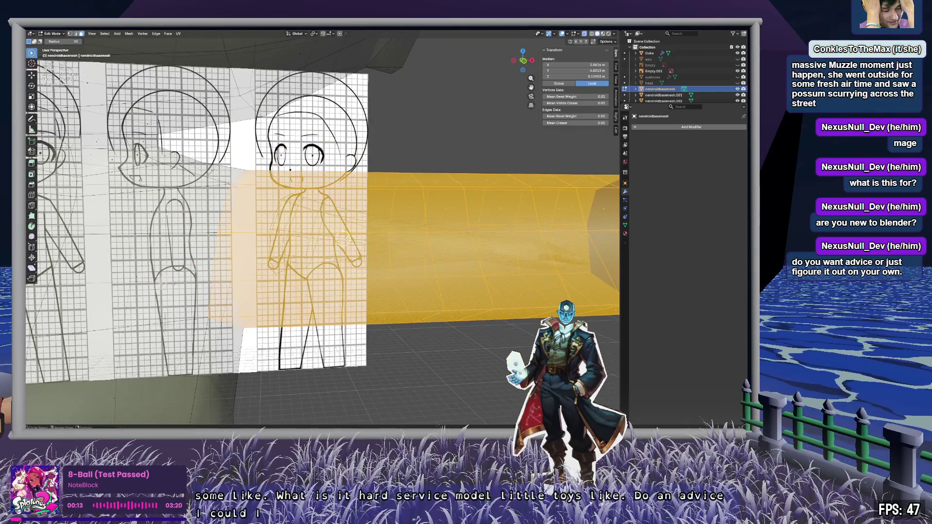
Step: Delete the selected box extension faces from the mesh
middle_click_drag(341, 239, 388, 267)
scroll(431, 289, "up", 6)
scroll(320, 256, "down", 4)
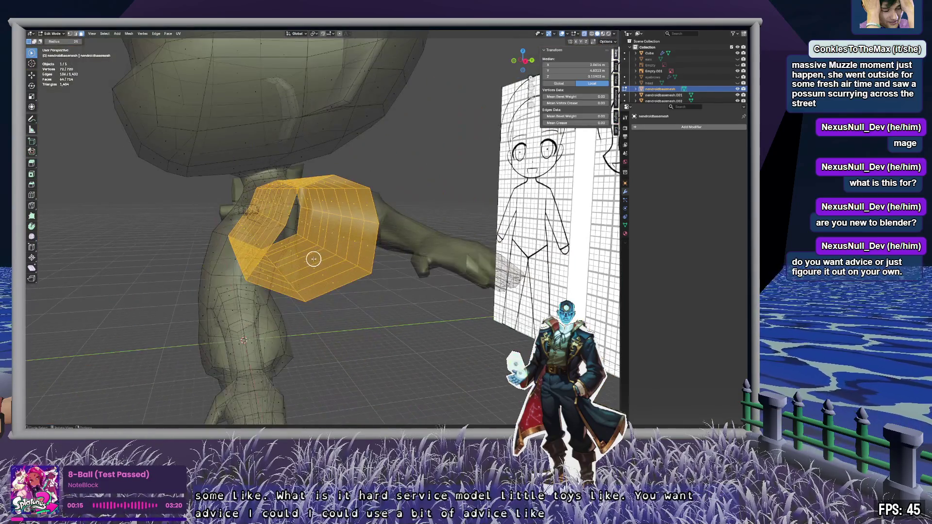
mouse_move(315, 257)
middle_mouse_down()
mouse_move(383, 270)
mouse_move(347, 254)
mouse_move(444, 264)
mouse_move(413, 272)
mouse_move(439, 271)
mouse_move(416, 200)
middle_mouse_up()
key("x")
left_click(383, 274)
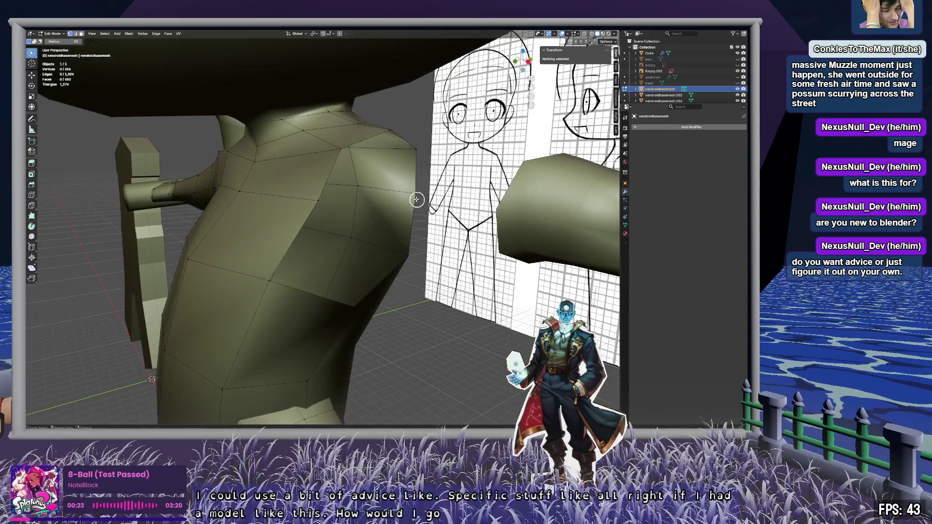
Step: Select the shoulder-opening edge loop and switch to the front orthographic view
left_click(402, 139)
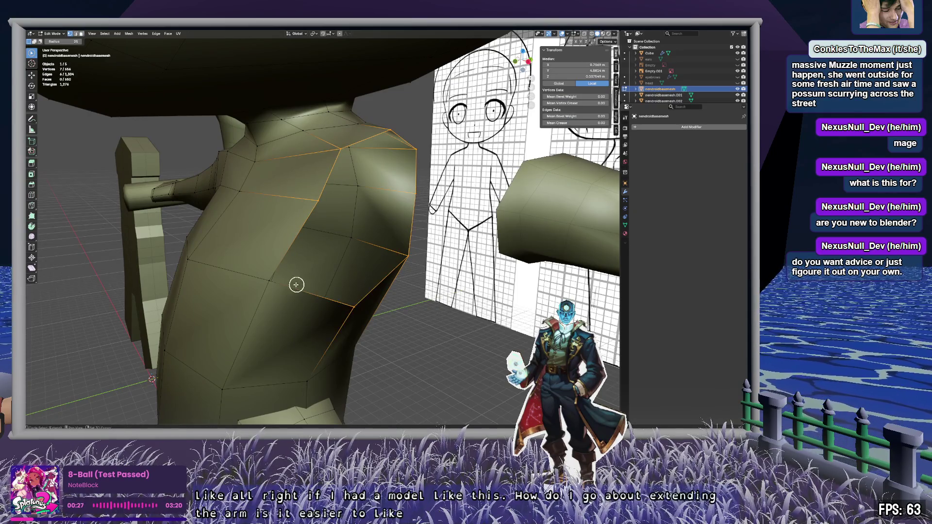
middle_click_drag(425, 299, 378, 294)
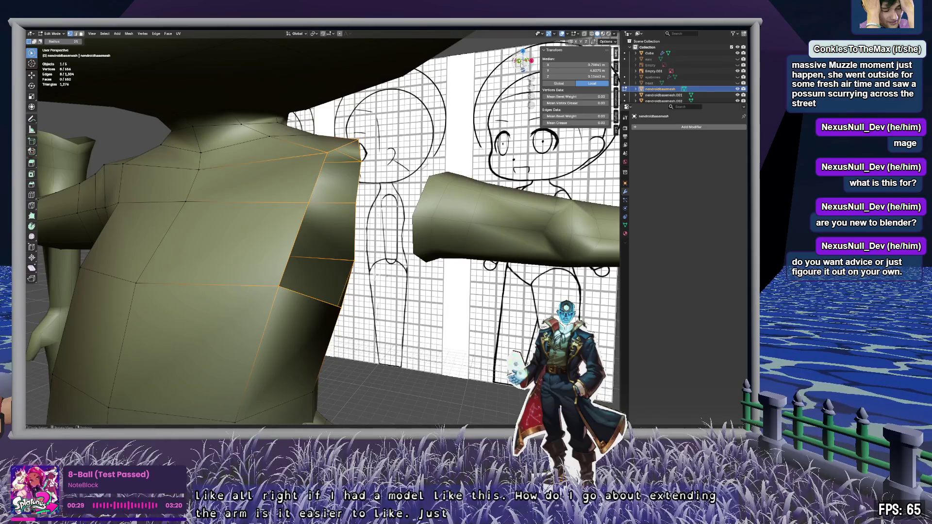
left_click(518, 67)
Step: Extrude the shoulder loop along X, flatten it to zero X scale, and shrink it
key("e")
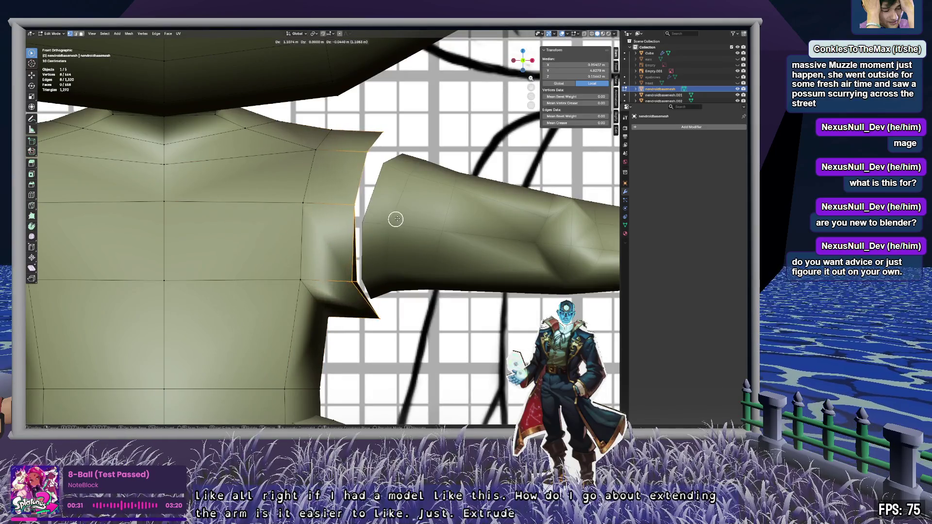
key("x")
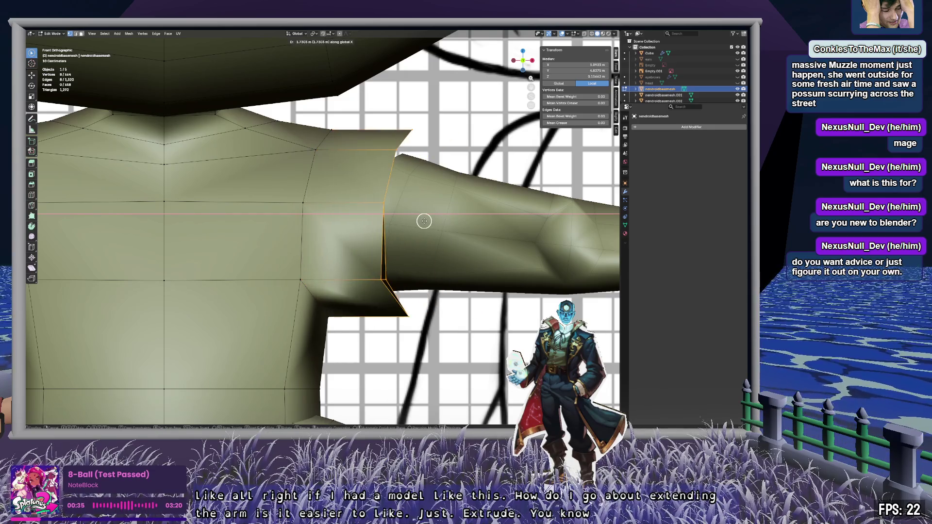
right_click(423, 221)
key("c")
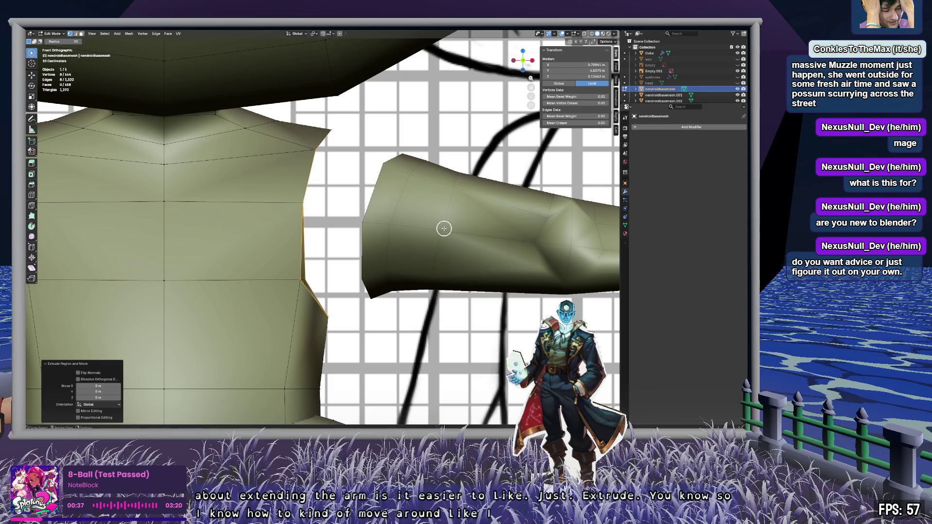
key("g")
key("x")
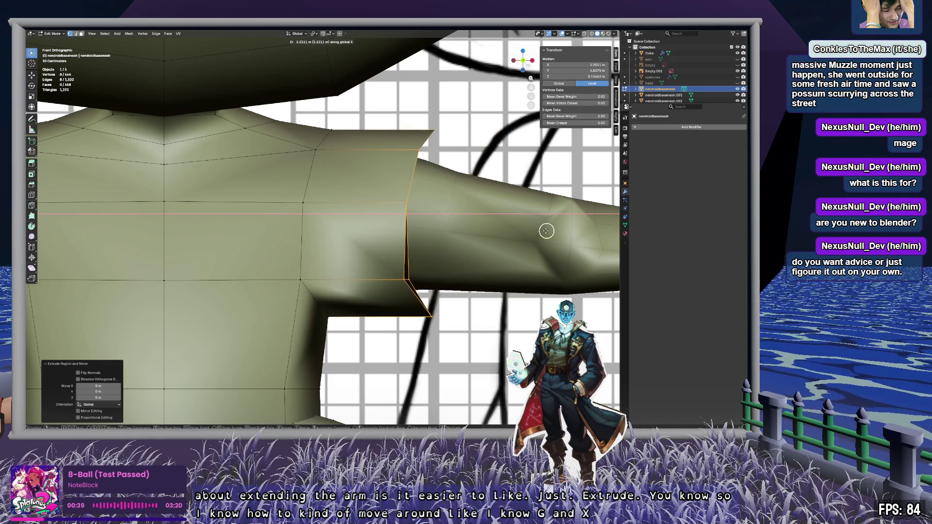
left_click(518, 221)
key("s")
key("x")
key("0")
middle_click_drag(501, 233, 304, 218, "shift")
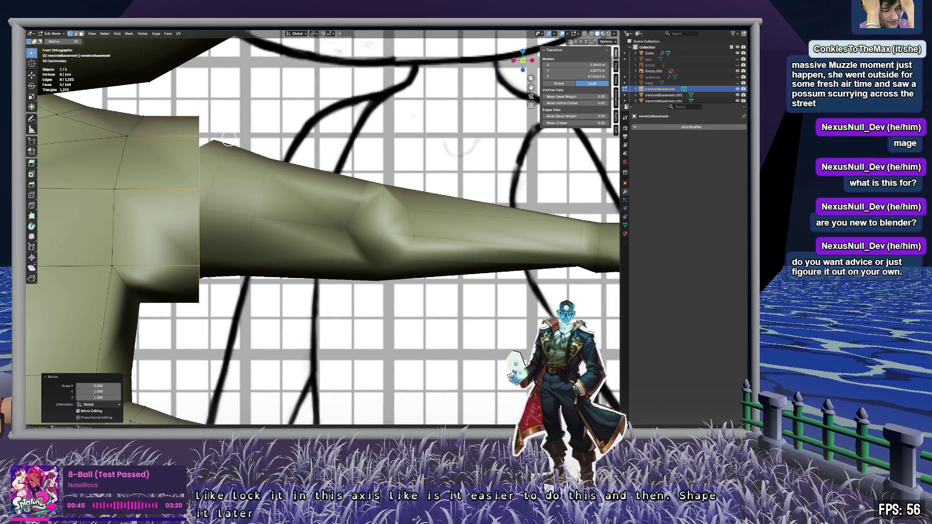
key("s")
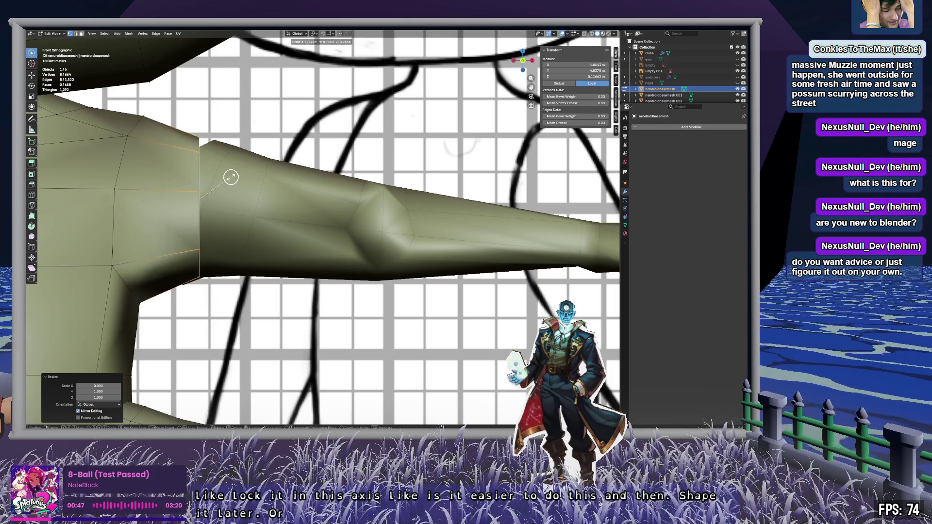
Step: Extrude a second loop along the arm, scale it down and rotate it 10.2°
key("e")
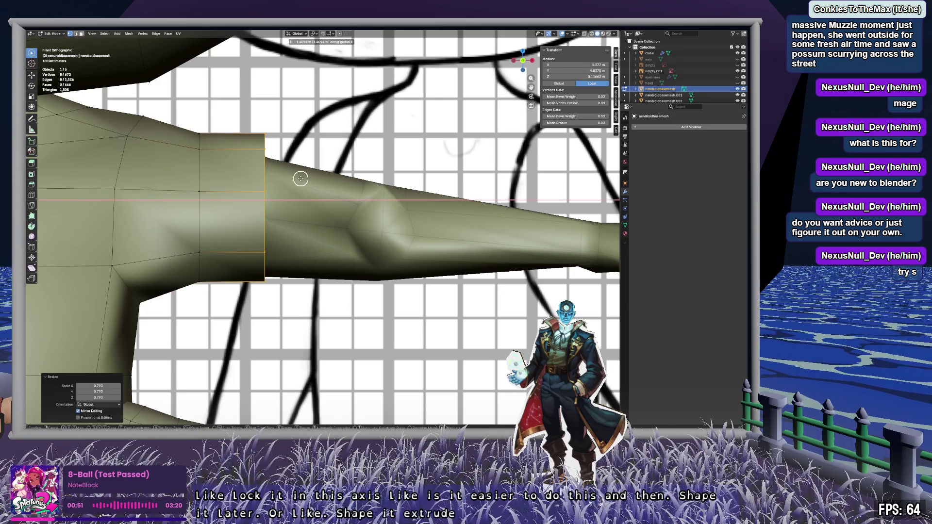
left_click(301, 178)
key("s")
left_click(285, 180)
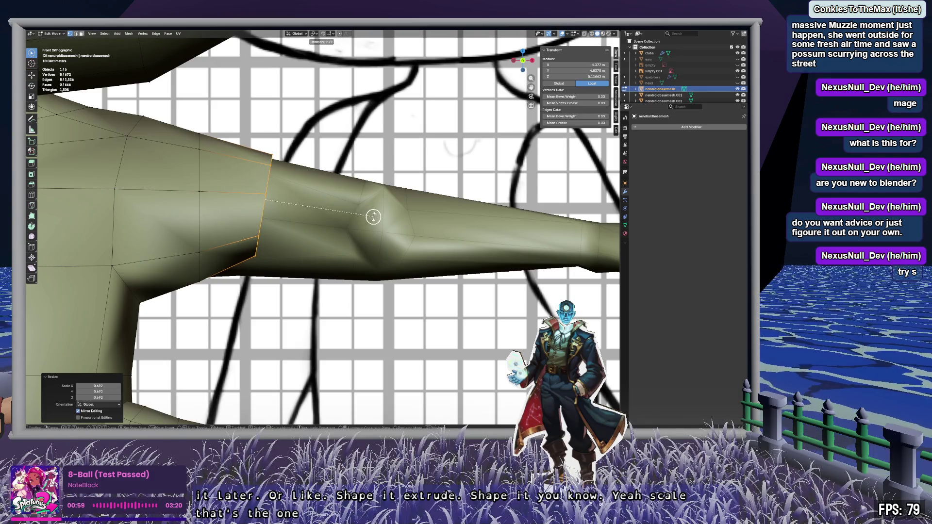
left_click(395, 222)
Step: In X-ray, select arm vertices and move them about −0.117 m in X
key("c")
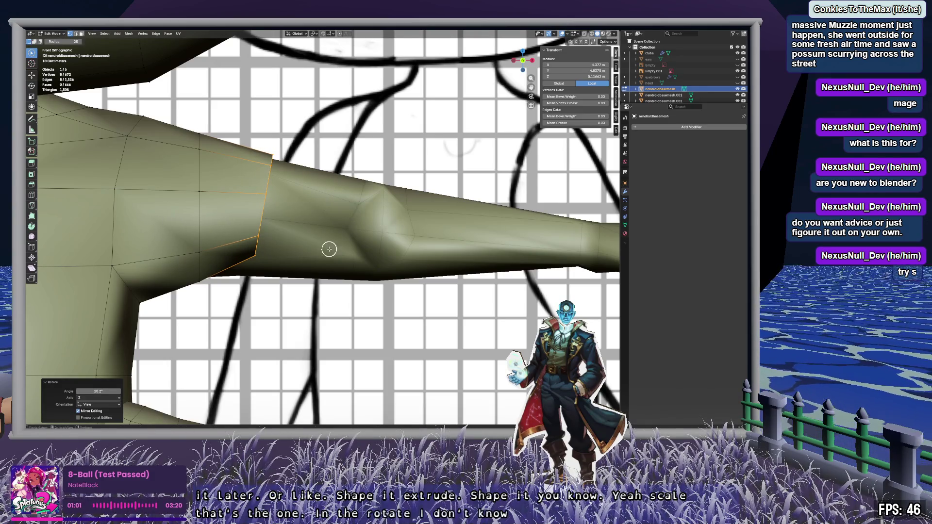
middle_click_drag(329, 249, 328, 168, "shift")
key("alt+z")
left_click(348, 206)
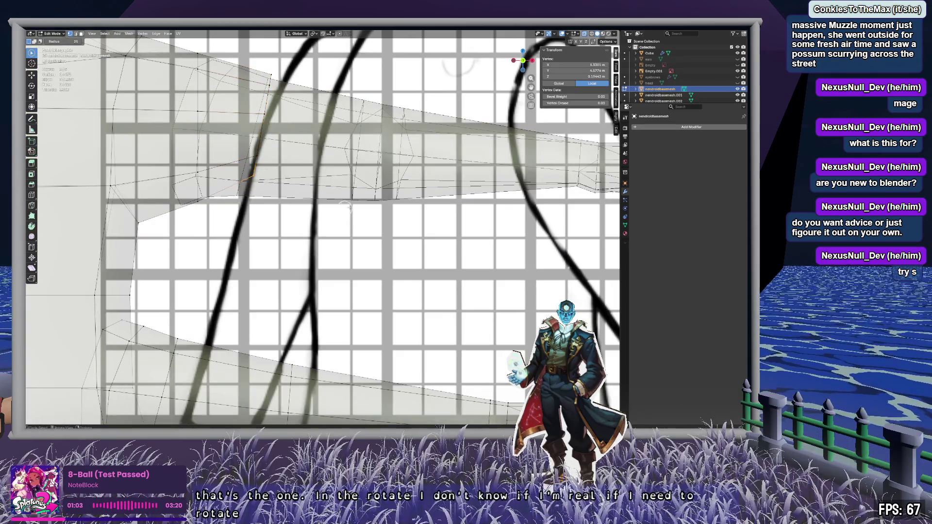
left_click_drag(275, 176, 255, 177)
key("Escape")
key("g")
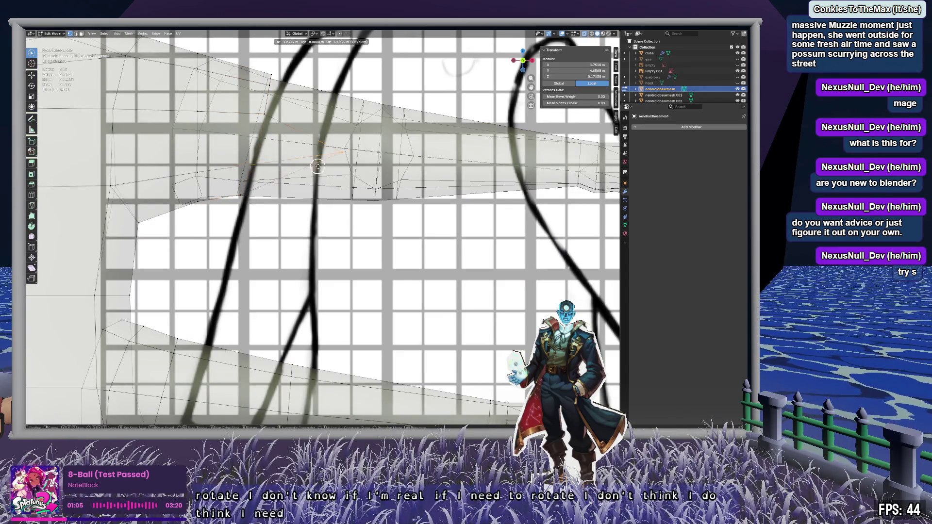
left_click(224, 170)
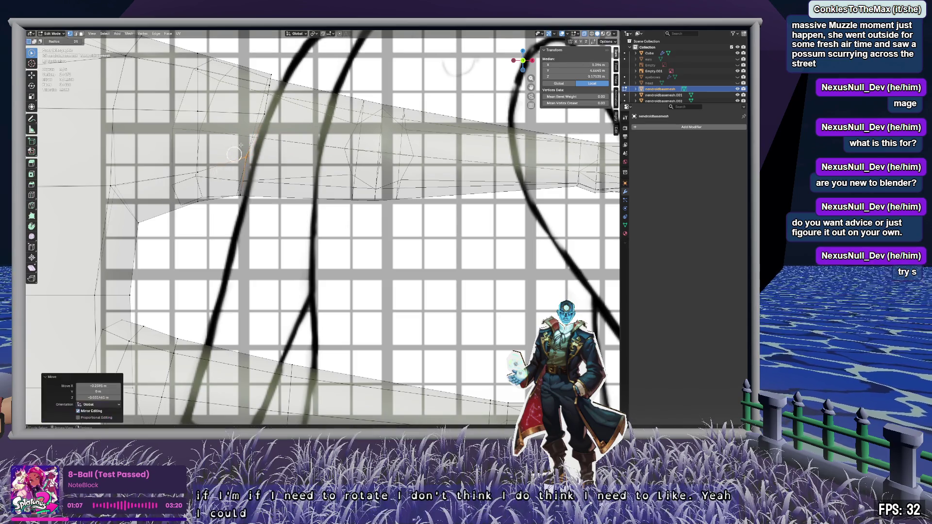
key("g")
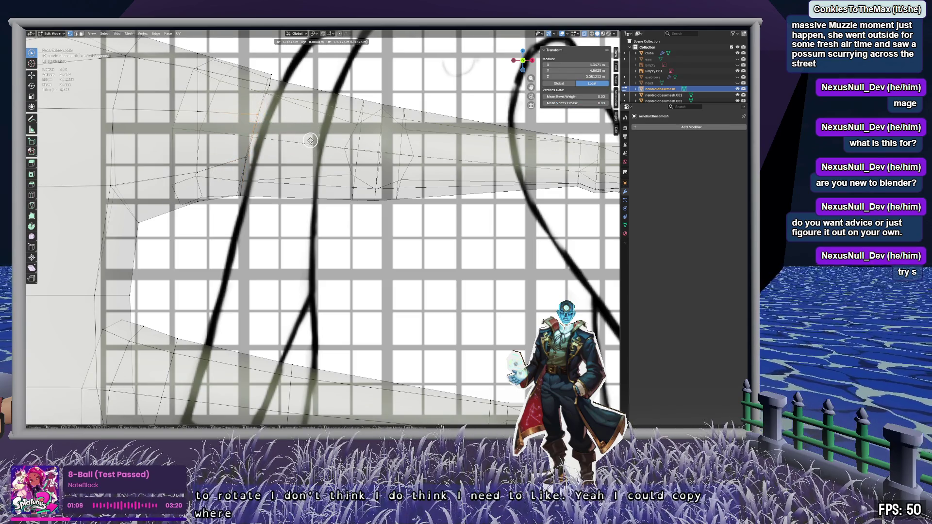
left_click(310, 140)
mouse_move(281, 155)
middle_mouse_down()
mouse_move(346, 158)
mouse_move(283, 145)
mouse_move(296, 160)
mouse_move(356, 154)
mouse_move(291, 148)
mouse_move(322, 141)
mouse_move(308, 191)
mouse_move(298, 147)
mouse_move(314, 239)
mouse_move(295, 196)
mouse_move(293, 223)
mouse_move(304, 214)
mouse_move(293, 208)
mouse_move(307, 221)
middle_mouse_up()
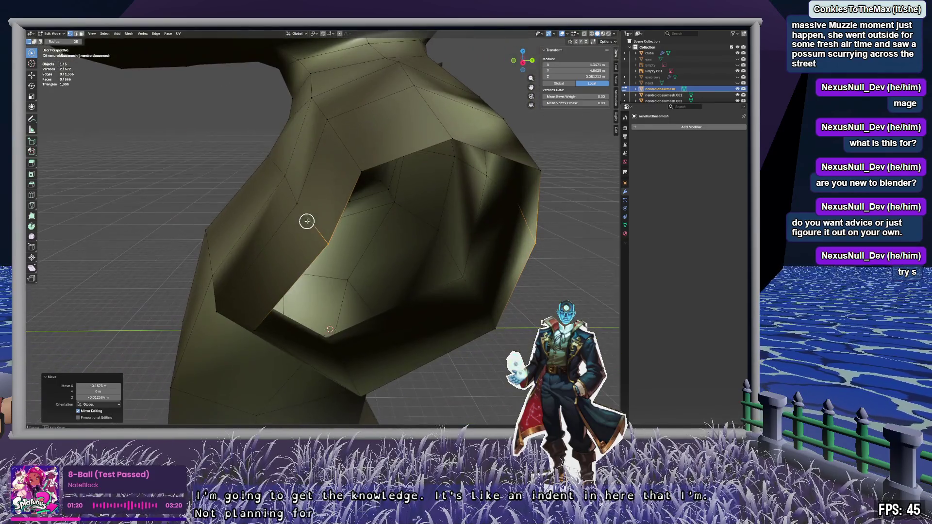
Step: Nudge the vertices at the armpit edge of the arm hole from the side view
left_click(523, 64)
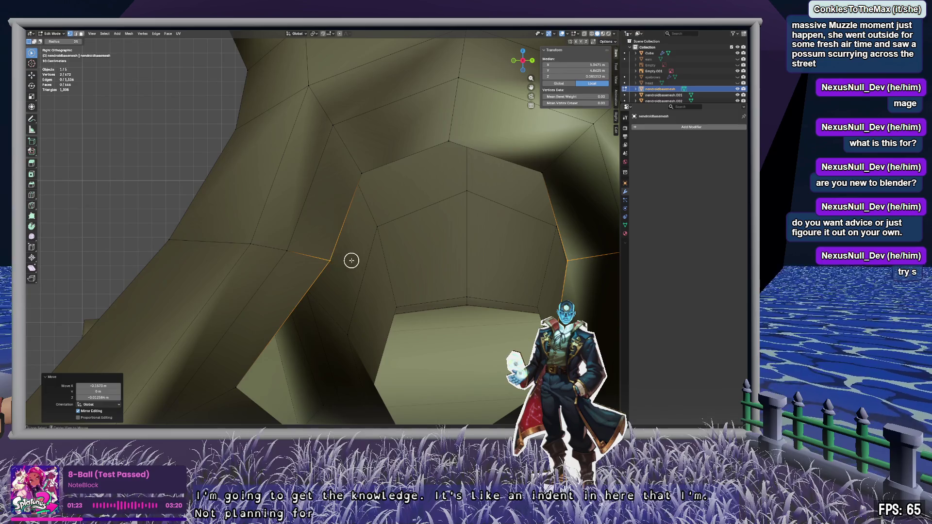
key("alt+z")
key("alt+z")
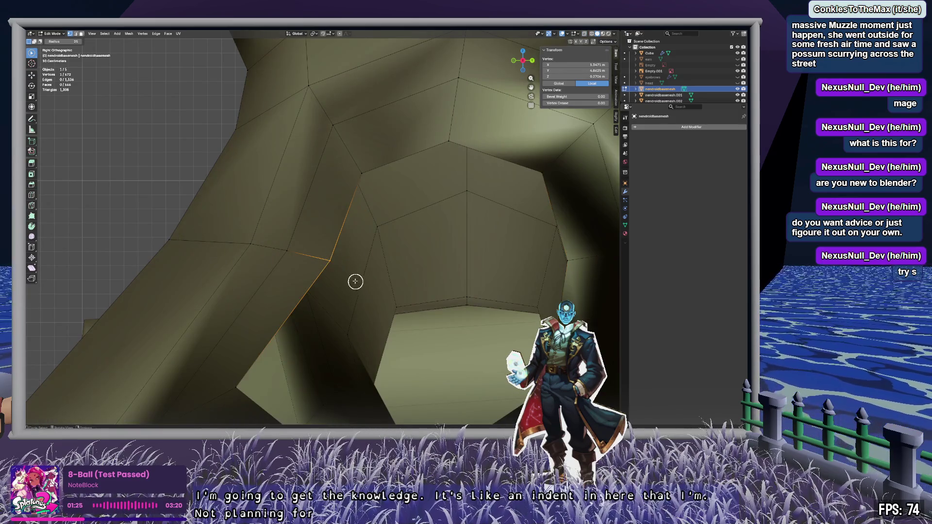
left_click(311, 264)
mouse_move(319, 258)
middle_mouse_down()
mouse_move(404, 255)
mouse_move(370, 213)
mouse_move(308, 229)
mouse_move(349, 269)
mouse_move(285, 248)
middle_mouse_up()
left_click(225, 230)
mouse_move(225, 230)
middle_mouse_down()
mouse_move(308, 271)
mouse_move(498, 94)
middle_mouse_up()
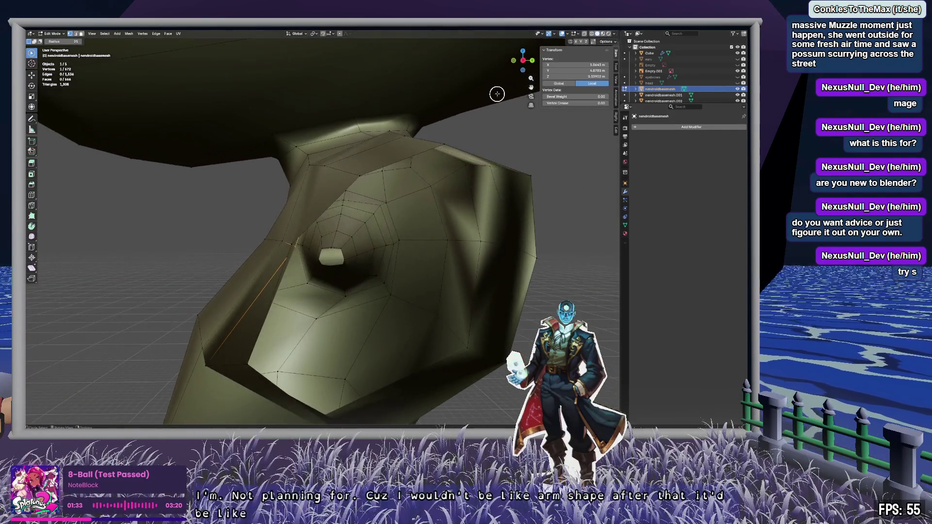
left_click(525, 58)
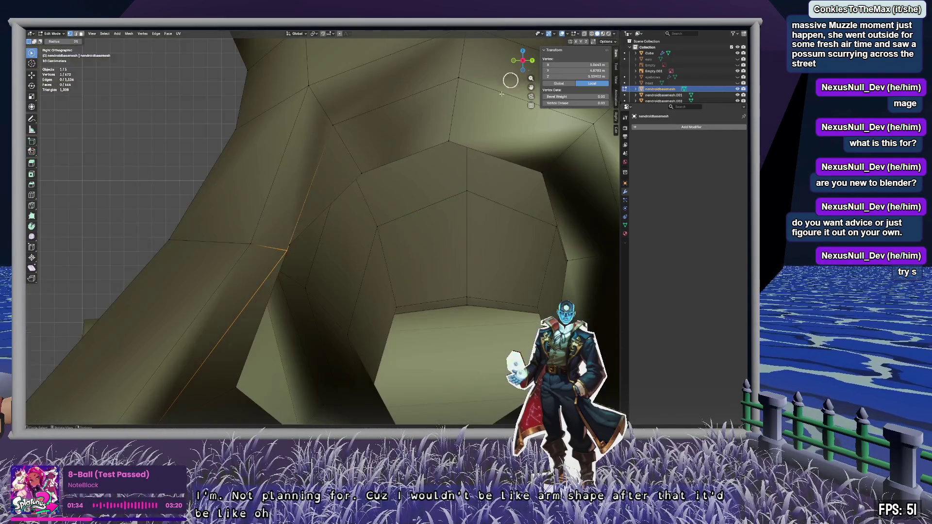
left_click(345, 244)
mouse_move(358, 258)
middle_mouse_down()
mouse_move(396, 258)
mouse_move(400, 278)
mouse_move(355, 273)
mouse_move(396, 212)
mouse_move(400, 275)
middle_mouse_up()
Step: Run Reset from F3 search and review the torso, shoulder and arm from other angles
key("F3")
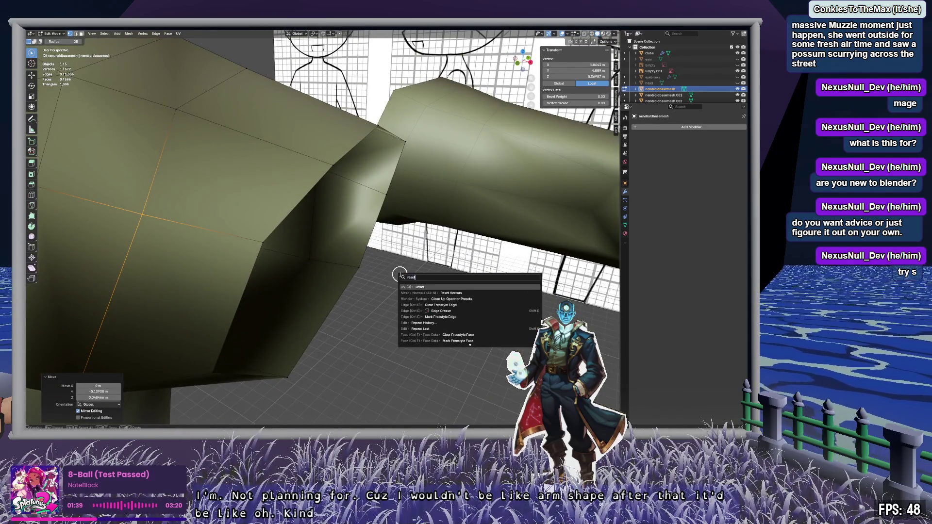
key("Return")
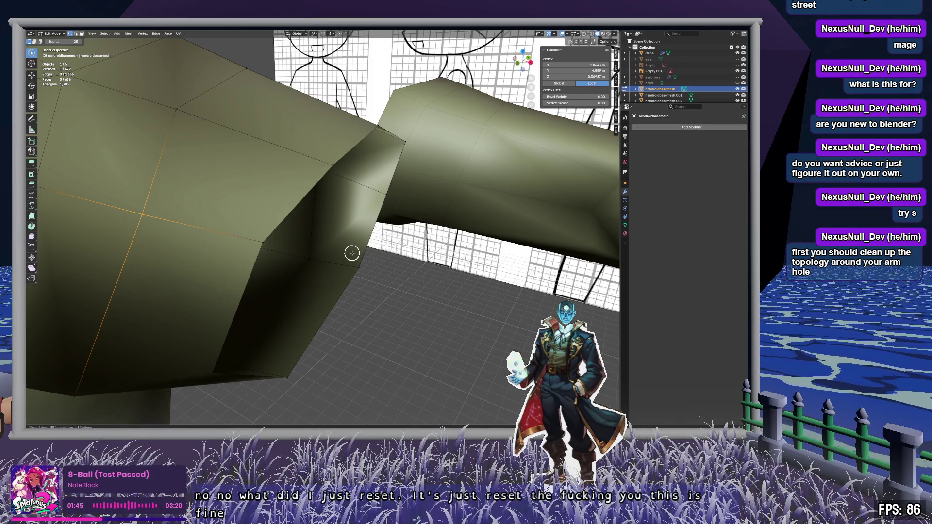
mouse_move(374, 239)
middle_mouse_down()
mouse_move(354, 233)
mouse_move(215, 256)
mouse_move(377, 223)
mouse_move(474, 278)
mouse_move(508, 272)
mouse_move(450, 260)
mouse_move(509, 231)
mouse_move(545, 241)
mouse_move(412, 243)
mouse_move(325, 265)
mouse_move(345, 202)
mouse_move(449, 271)
mouse_move(456, 290)
mouse_move(401, 290)
middle_mouse_up()
mouse_move(237, 296)
middle_mouse_down()
mouse_move(303, 279)
mouse_move(328, 283)
mouse_move(229, 285)
mouse_move(197, 235)
mouse_move(152, 231)
mouse_move(191, 219)
mouse_move(311, 210)
mouse_move(302, 217)
mouse_move(410, 199)
mouse_move(146, 187)
mouse_move(292, 209)
mouse_move(387, 179)
mouse_move(488, 191)
mouse_move(308, 208)
mouse_move(262, 200)
mouse_move(264, 175)
mouse_move(292, 154)
middle_mouse_up()
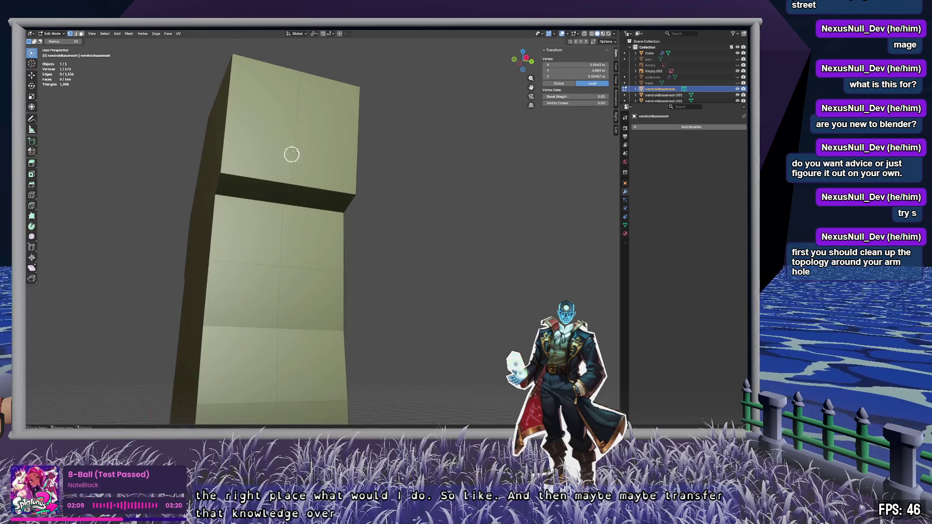
Step: Leave Edit Mode and select the separate Cube block in the Outliner
key("Tab")
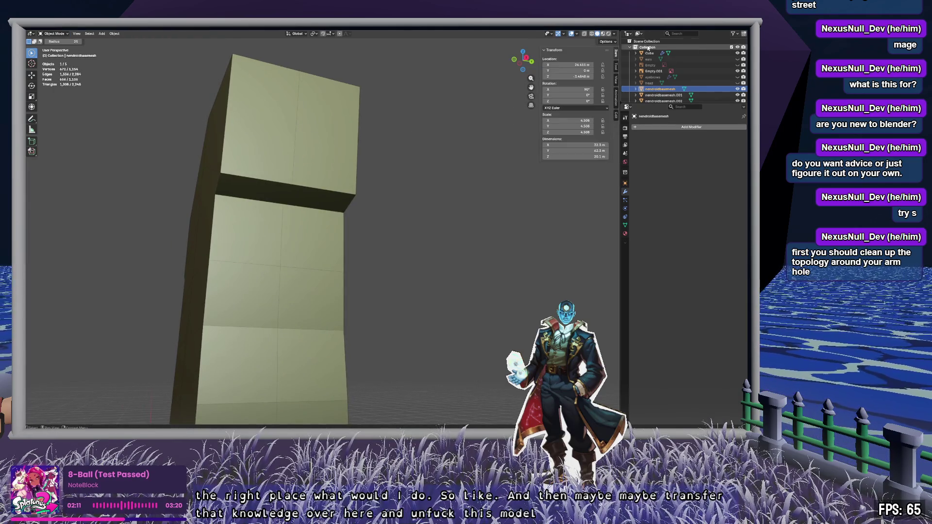
left_click(651, 53)
middle_click_drag(312, 158, 306, 117)
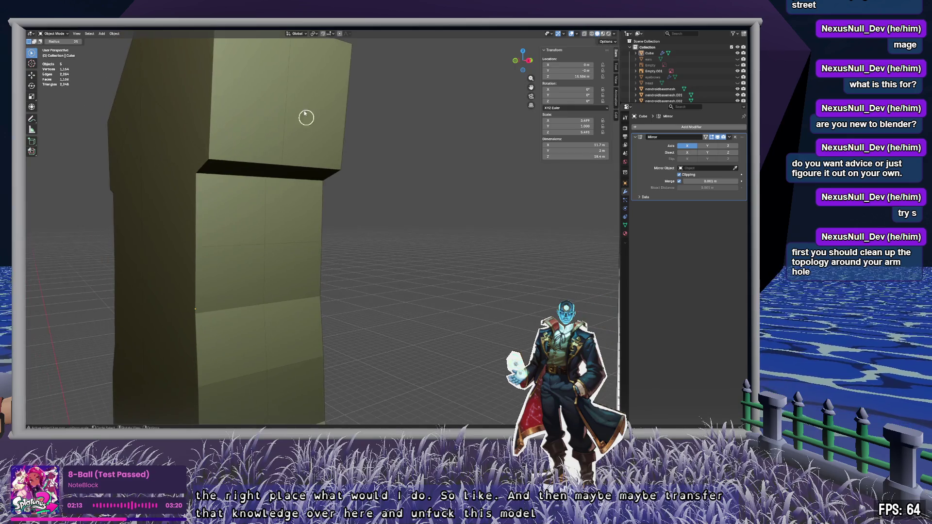
middle_click_drag(287, 177, 281, 156)
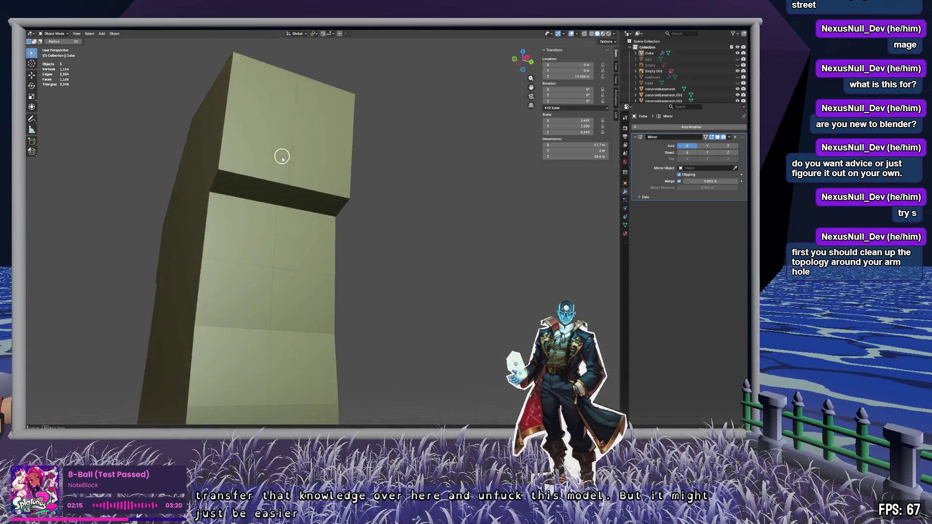
Step: Edit the Cube, select its top block's front face, check it in X-ray, then exit
key("Tab")
left_click(282, 128)
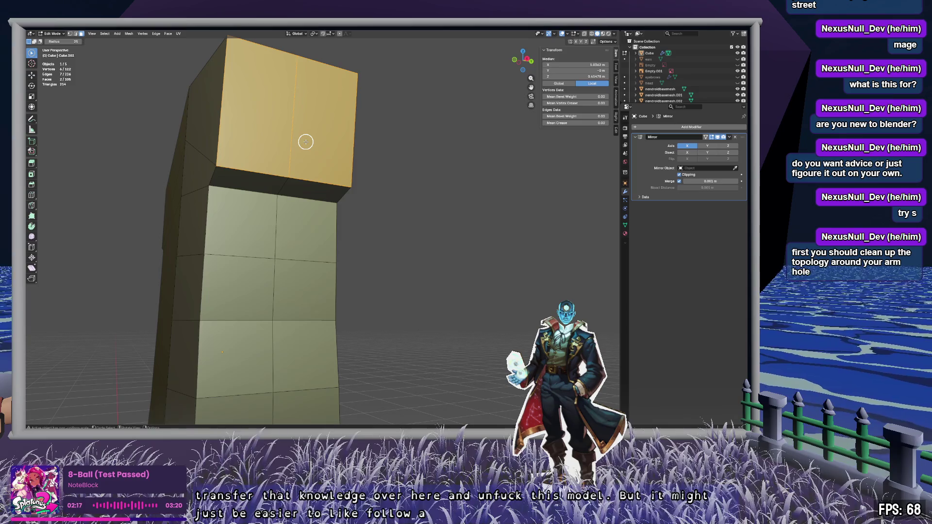
mouse_move(292, 165)
middle_mouse_down()
mouse_move(383, 301)
mouse_move(365, 327)
mouse_move(370, 389)
mouse_move(336, 330)
mouse_move(306, 327)
mouse_move(330, 332)
mouse_move(208, 262)
mouse_move(504, 234)
mouse_move(283, 262)
mouse_move(391, 217)
mouse_move(292, 208)
mouse_move(277, 224)
middle_mouse_up()
key("alt+z")
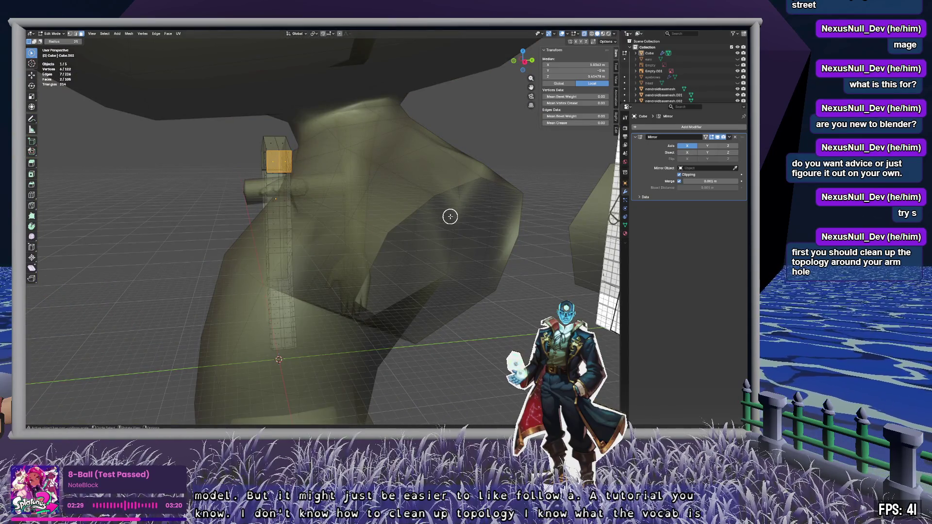
key("alt+z")
key("Tab")
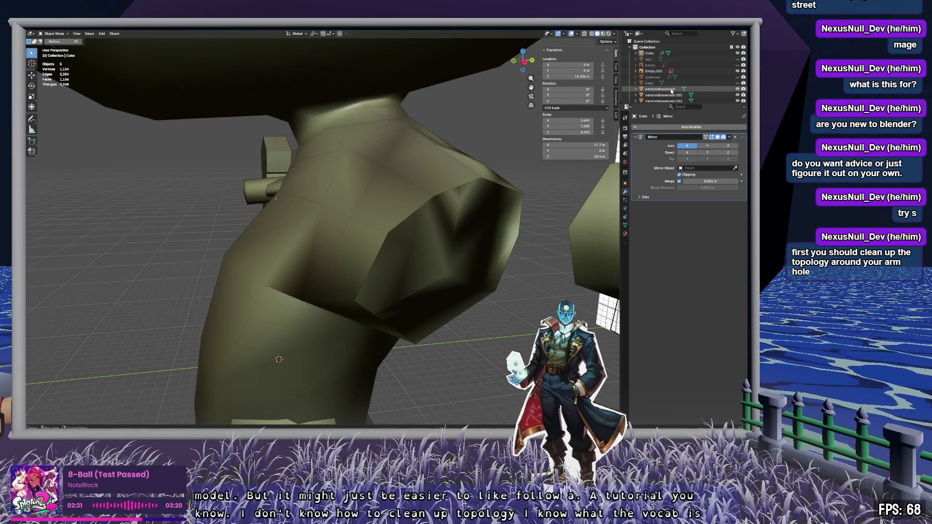
Step: Select nendroidbasemesh, enter Edit Mode and orbit around the shoulder and arm hole
left_click(672, 91)
key("Tab")
mouse_move(481, 204)
middle_mouse_down()
mouse_move(456, 197)
mouse_move(483, 206)
mouse_move(448, 204)
mouse_move(399, 243)
mouse_move(423, 173)
mouse_move(399, 217)
mouse_move(398, 206)
mouse_move(402, 226)
middle_mouse_up()
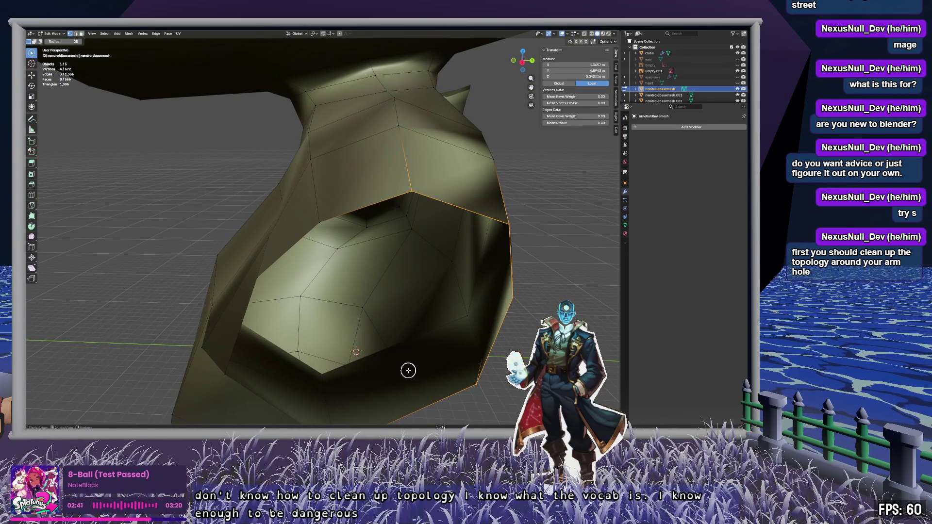
middle_click_drag(408, 371, 393, 295)
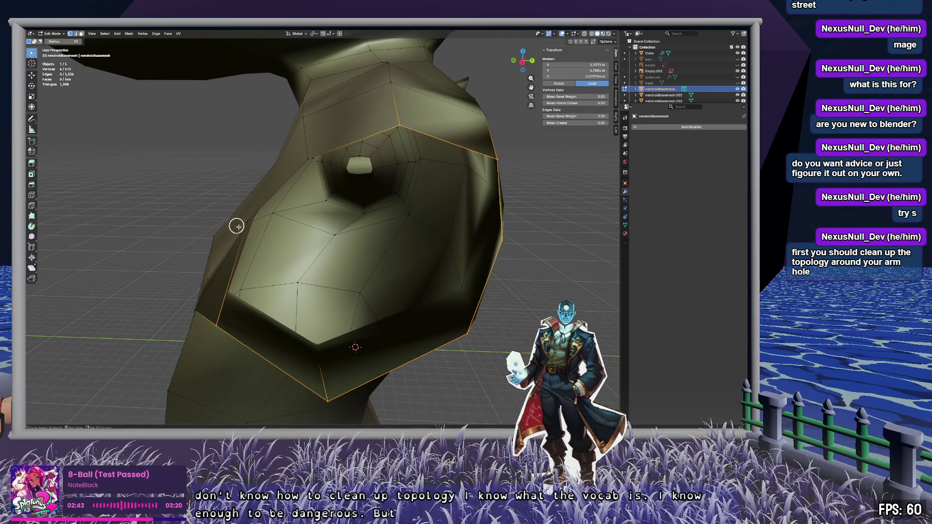
mouse_move(319, 191)
middle_mouse_down()
mouse_move(345, 198)
mouse_move(443, 156)
mouse_move(438, 180)
mouse_move(463, 193)
mouse_move(435, 191)
mouse_move(462, 187)
mouse_move(413, 167)
mouse_move(393, 179)
mouse_move(445, 216)
mouse_move(392, 227)
mouse_move(381, 175)
mouse_move(393, 253)
middle_mouse_up()
scroll(437, 180, "up", 3)
mouse_move(278, 247)
middle_mouse_down()
mouse_move(335, 179)
mouse_move(418, 189)
mouse_move(405, 235)
mouse_move(401, 152)
mouse_move(384, 262)
mouse_move(333, 202)
mouse_move(270, 254)
middle_mouse_up()
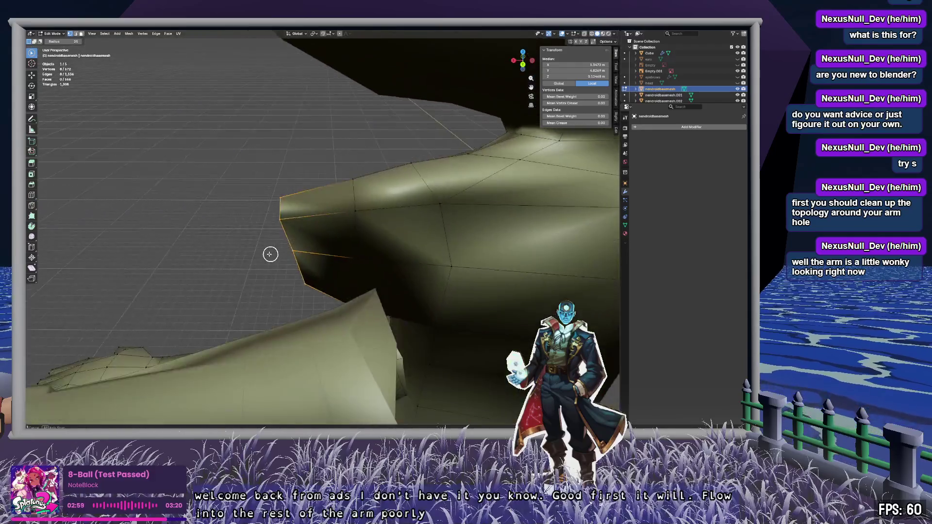
mouse_move(397, 318)
middle_mouse_down()
mouse_move(430, 198)
mouse_move(437, 279)
mouse_move(368, 265)
mouse_move(319, 303)
middle_mouse_up()
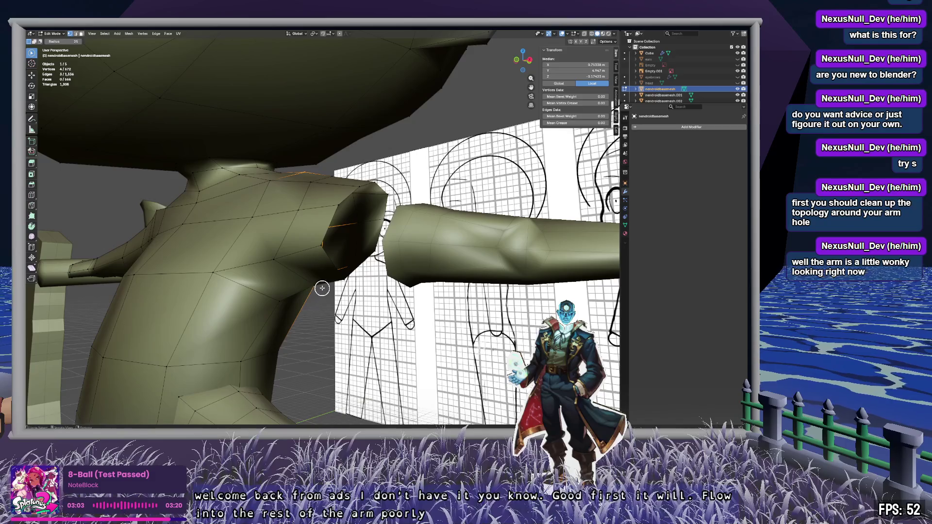
Step: In X-ray, inspect the arm hole's edge flow from below, the front and above
key("alt+z")
mouse_move(284, 255)
middle_mouse_down()
mouse_move(298, 210)
mouse_move(295, 272)
mouse_move(308, 267)
mouse_move(285, 285)
mouse_move(188, 274)
middle_mouse_up()
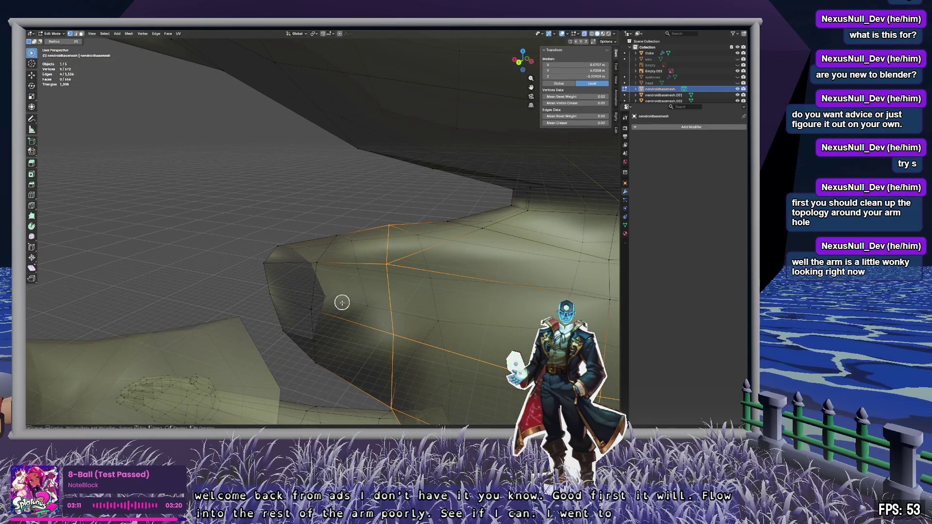
mouse_move(432, 290)
middle_mouse_down()
mouse_move(422, 166)
mouse_move(398, 219)
middle_mouse_up()
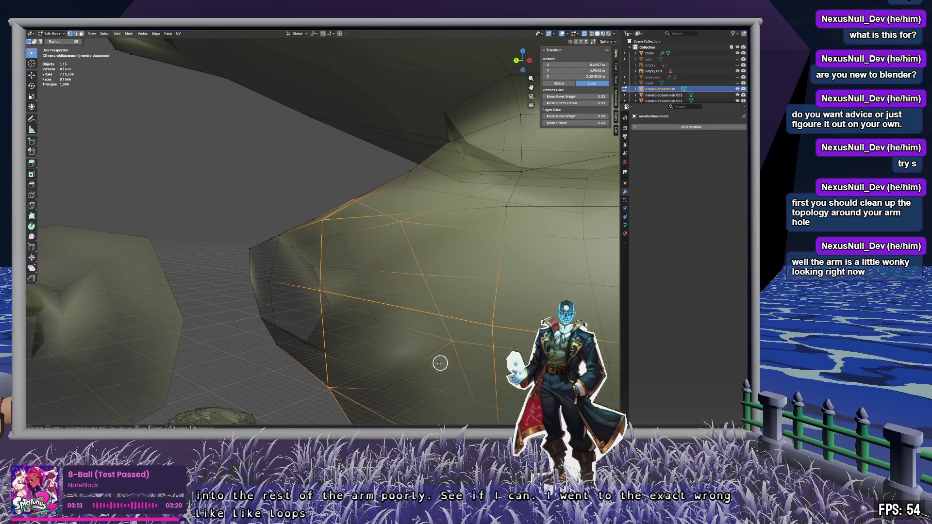
mouse_move(427, 352)
middle_mouse_down()
mouse_move(387, 260)
mouse_move(405, 318)
middle_mouse_up()
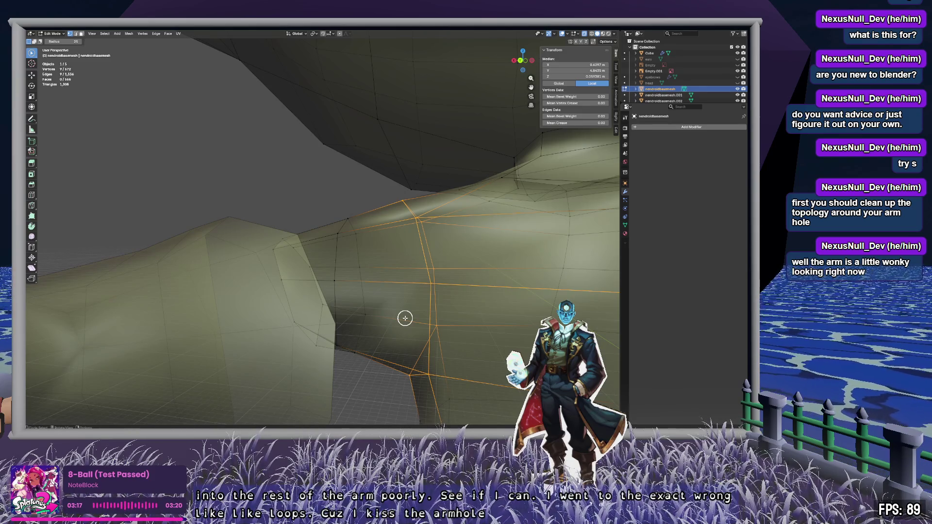
scroll(405, 318, "down", 5)
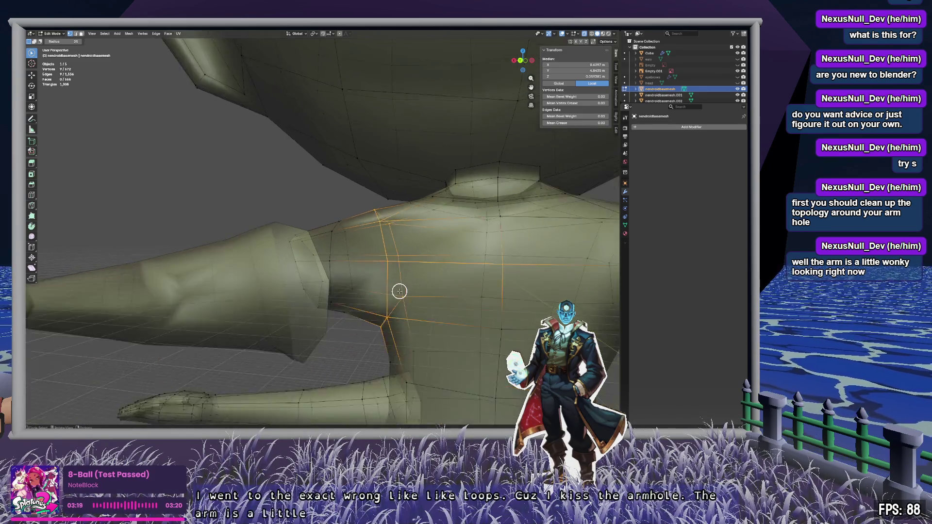
scroll(437, 265, "up", 2)
mouse_move(510, 263)
middle_mouse_down()
mouse_move(445, 254)
mouse_move(409, 264)
mouse_move(152, 255)
mouse_move(382, 268)
mouse_move(358, 187)
mouse_move(312, 187)
mouse_move(354, 186)
mouse_move(345, 171)
mouse_move(354, 220)
mouse_move(422, 257)
mouse_move(466, 254)
mouse_move(170, 229)
mouse_move(395, 247)
mouse_move(438, 222)
mouse_move(435, 199)
mouse_move(473, 252)
mouse_move(404, 242)
mouse_move(368, 271)
mouse_move(228, 273)
mouse_move(391, 263)
middle_mouse_up()
middle_click_drag(330, 266, 311, 275)
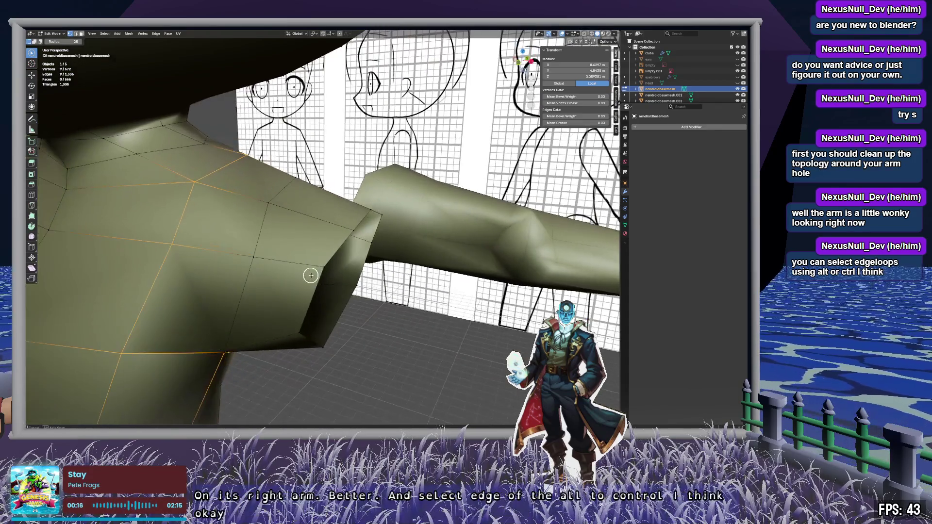
key("alt+a")
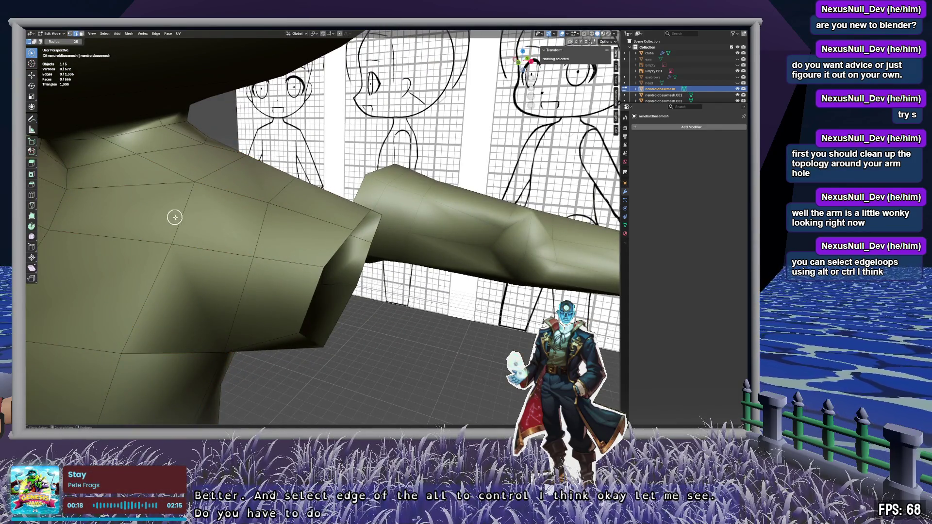
left_click(178, 219, "alt")
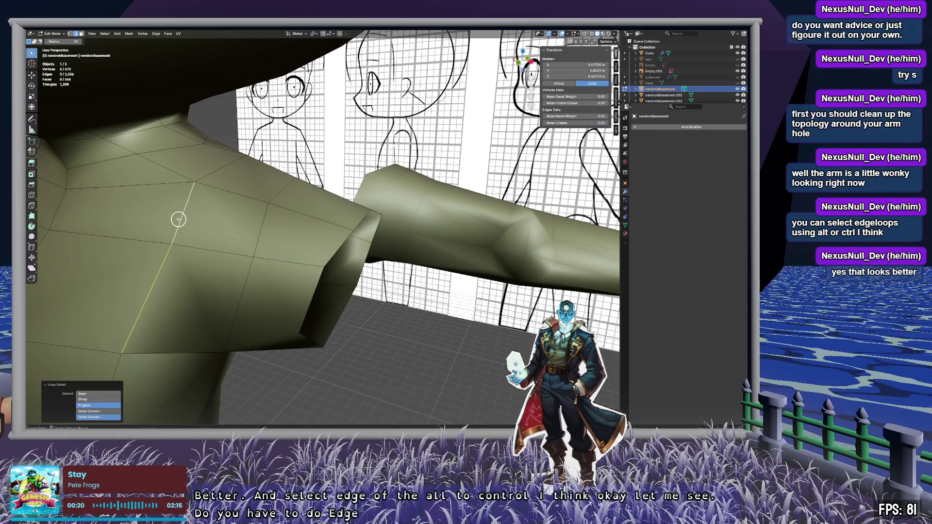
mouse_move(226, 225)
middle_mouse_down()
mouse_move(244, 206)
mouse_move(210, 185)
mouse_move(190, 188)
mouse_move(244, 281)
mouse_move(444, 160)
mouse_move(435, 185)
mouse_move(423, 185)
mouse_move(453, 191)
mouse_move(455, 242)
mouse_move(141, 222)
mouse_move(424, 247)
mouse_move(342, 262)
mouse_move(275, 157)
middle_mouse_up()
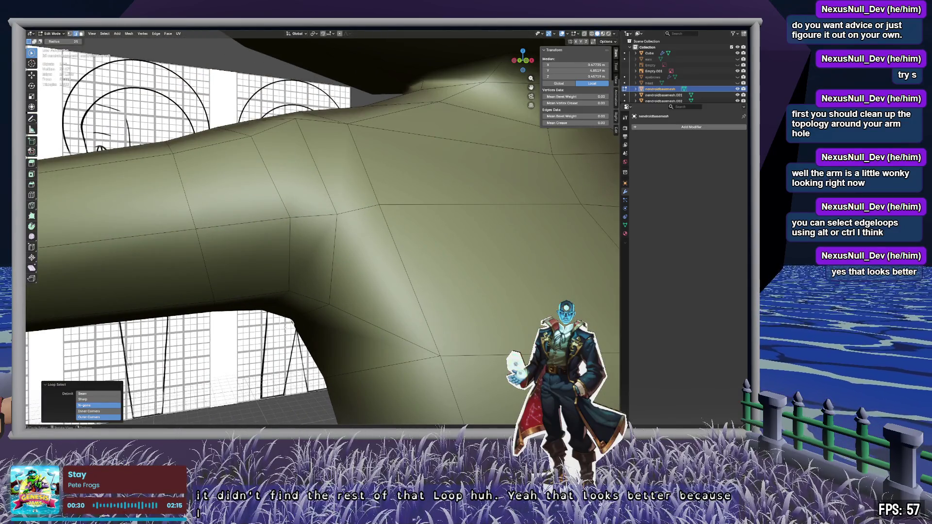
mouse_move(480, 257)
middle_mouse_down()
mouse_move(285, 247)
mouse_move(418, 252)
mouse_move(435, 262)
mouse_move(324, 257)
mouse_move(505, 207)
middle_mouse_up()
mouse_move(463, 157)
middle_mouse_down()
mouse_move(374, 167)
mouse_move(385, 229)
mouse_move(330, 214)
mouse_move(416, 246)
mouse_move(266, 210)
mouse_move(473, 250)
mouse_move(456, 208)
middle_mouse_up()
key("alt+a")
left_click(455, 205)
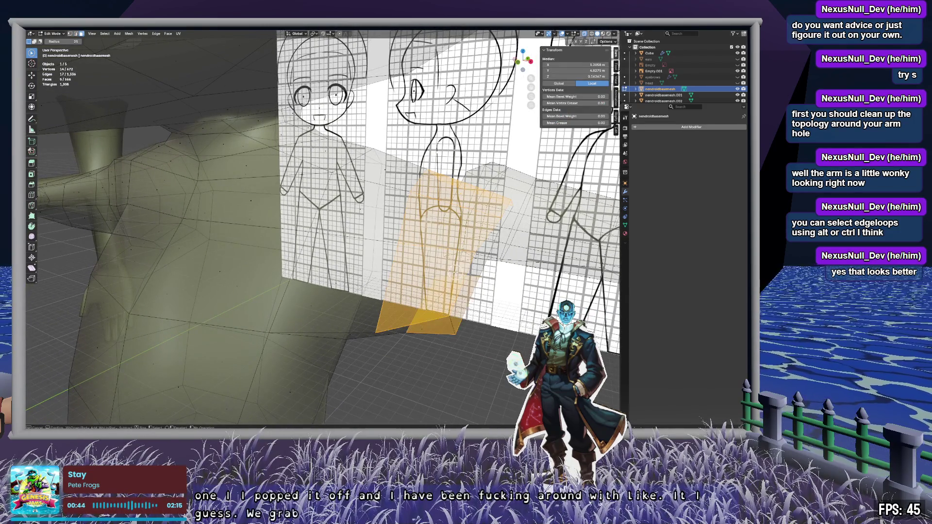
Step: Extend the selection to the ring of faces around the arm hole and delete them
mouse_move(447, 318)
middle_mouse_down()
mouse_move(500, 254)
mouse_move(504, 206)
mouse_move(471, 324)
mouse_move(501, 325)
mouse_move(431, 185)
middle_mouse_up()
left_click_drag(415, 152, 401, 306)
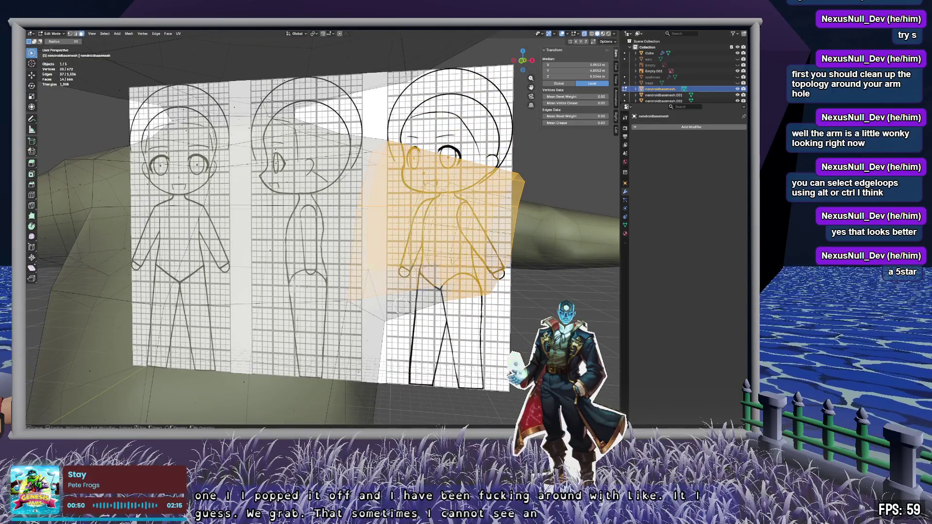
mouse_move(490, 266)
middle_mouse_down()
mouse_move(422, 272)
mouse_move(418, 214)
mouse_move(428, 214)
middle_mouse_up()
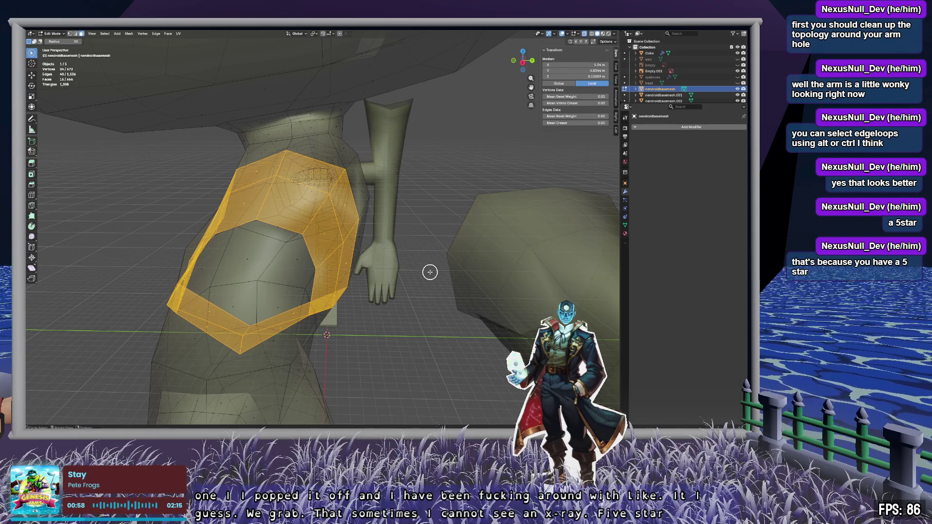
key("x")
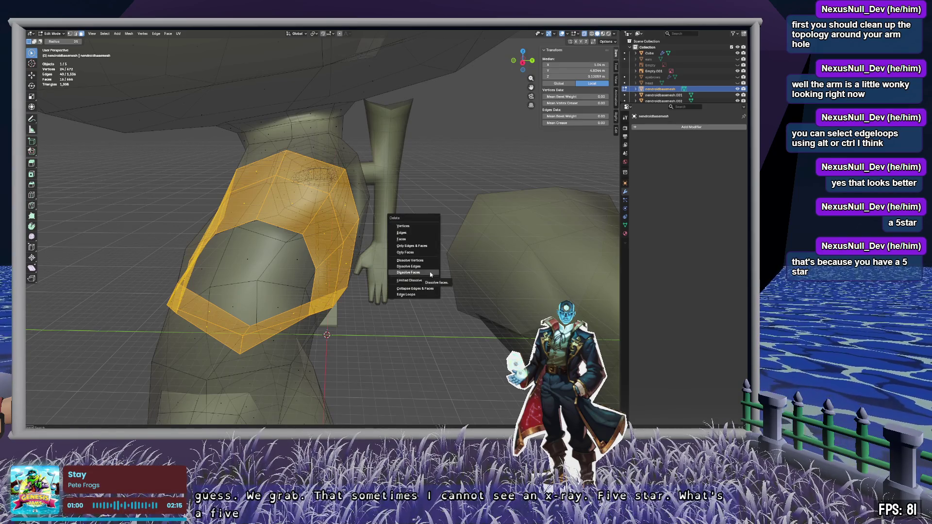
left_click(418, 240)
mouse_move(368, 237)
middle_mouse_down()
mouse_move(389, 233)
mouse_move(412, 287)
middle_mouse_up()
scroll(401, 235, "down", 5)
middle_click_drag(402, 234, 338, 222)
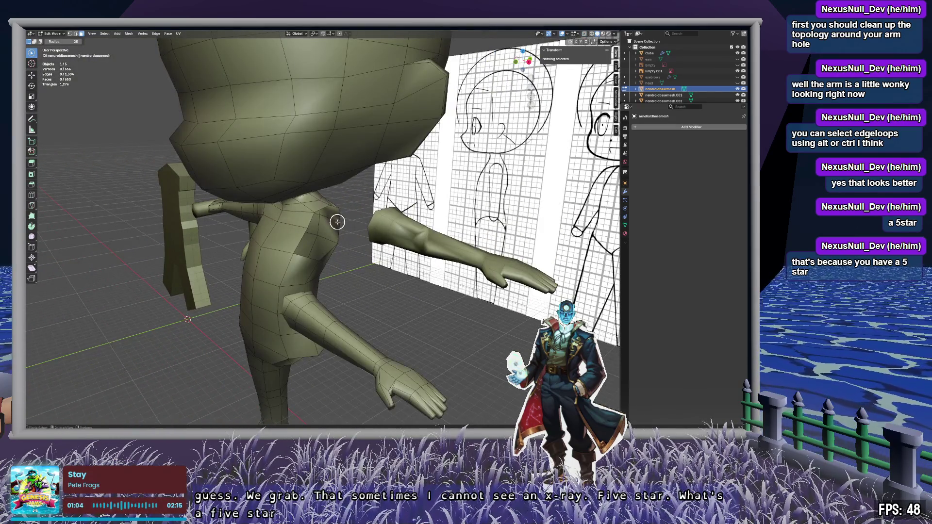
scroll(337, 222, "up", 3)
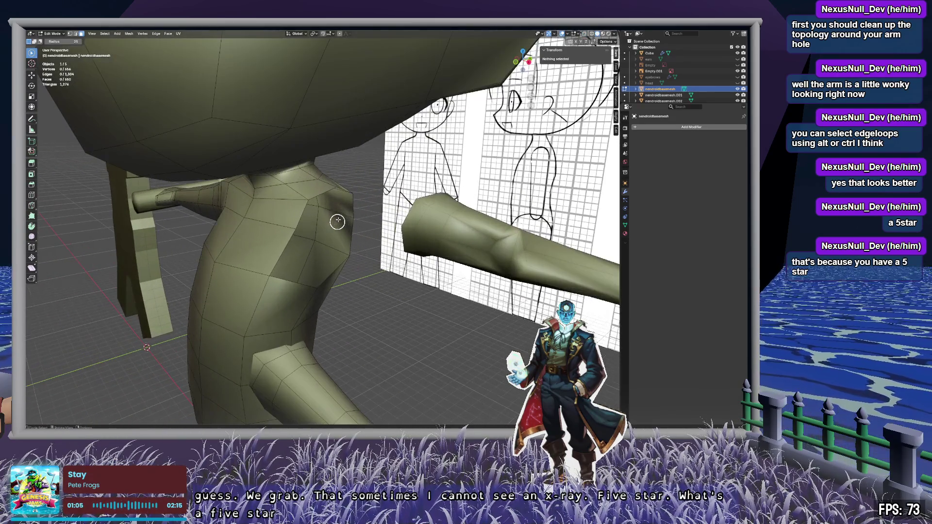
left_click(615, 35)
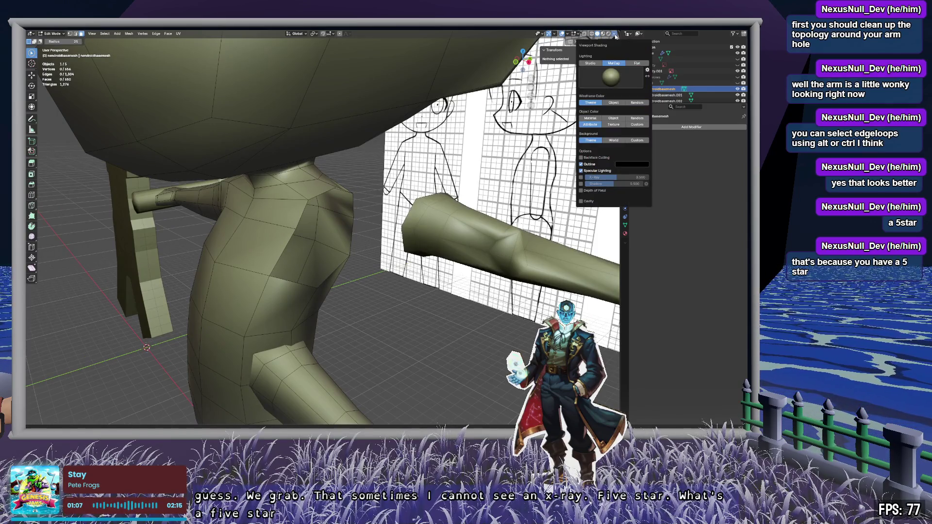
left_click(614, 77)
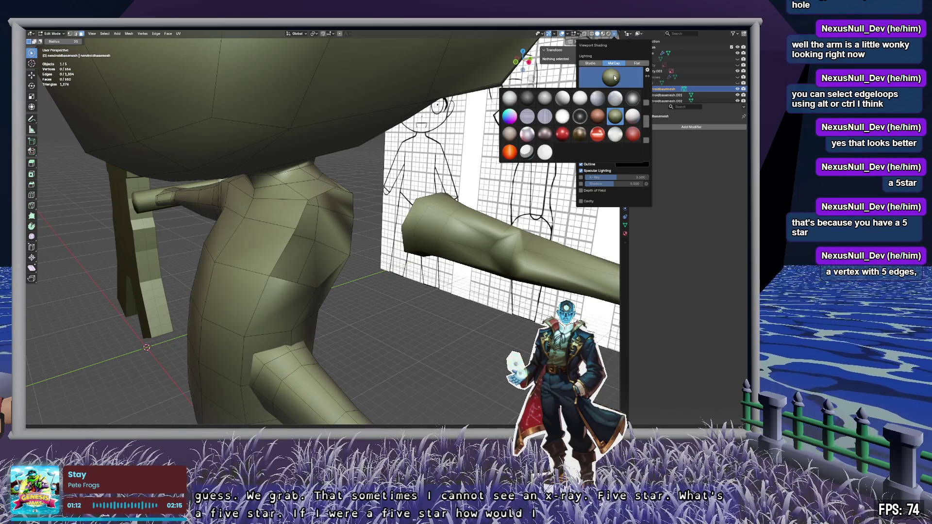
left_click(615, 76)
left_click(614, 34)
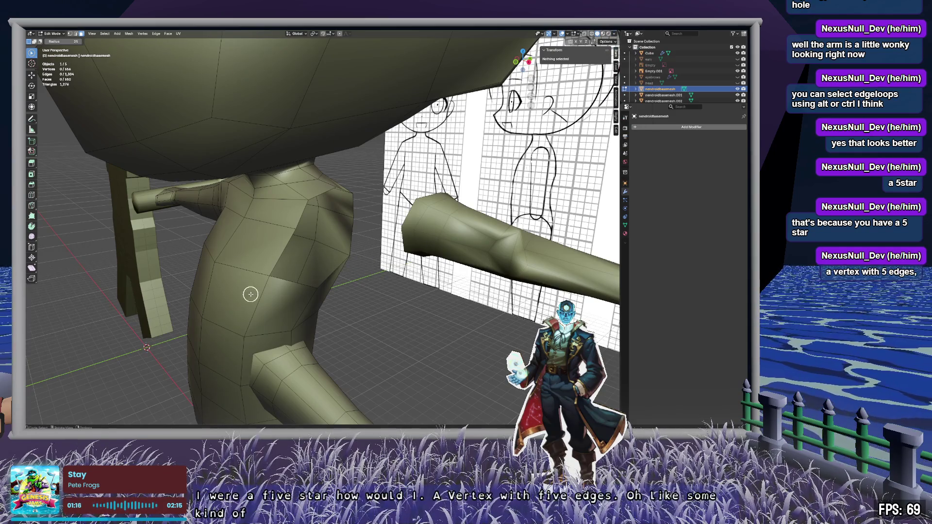
mouse_move(229, 264)
middle_mouse_down()
mouse_move(309, 255)
mouse_move(314, 270)
mouse_move(369, 265)
mouse_move(269, 266)
mouse_move(336, 270)
middle_mouse_up()
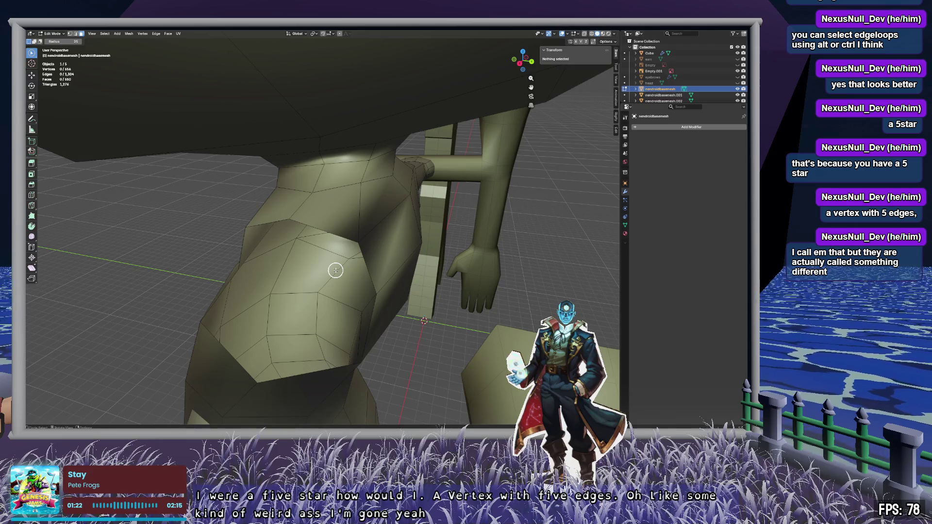
Step: In vertex mode, select the shoulder-gap vertices and fill a face between them
key("1")
mouse_move(357, 252)
left_mouse_down()
mouse_move(380, 305)
mouse_move(356, 293)
mouse_move(295, 220)
mouse_move(248, 225)
mouse_move(241, 272)
left_mouse_up()
middle_click_drag(241, 272, 324, 282)
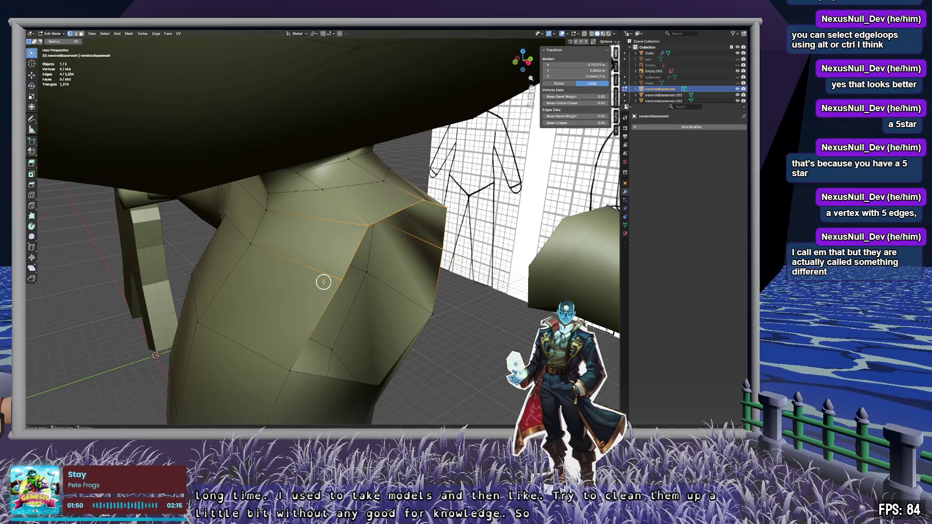
mouse_move(395, 241)
middle_mouse_down()
mouse_move(381, 223)
mouse_move(358, 235)
mouse_move(392, 242)
mouse_move(433, 221)
mouse_move(386, 246)
middle_mouse_up()
key("f")
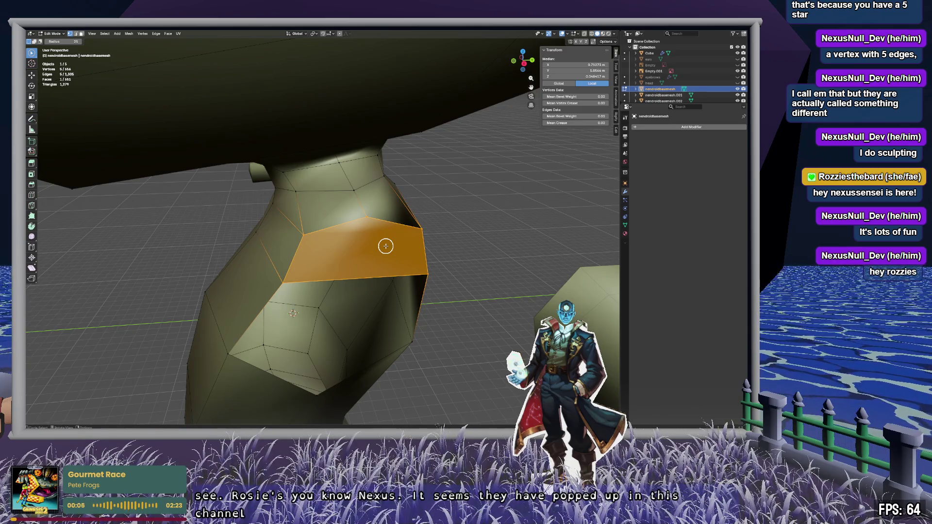
Step: Remove the newly filled face and review the torso from front and back
mouse_move(380, 246)
middle_mouse_down()
mouse_move(409, 226)
mouse_move(447, 233)
mouse_move(358, 249)
mouse_move(331, 237)
mouse_move(350, 284)
mouse_move(389, 240)
mouse_move(427, 246)
mouse_move(322, 200)
middle_mouse_up()
key("x")
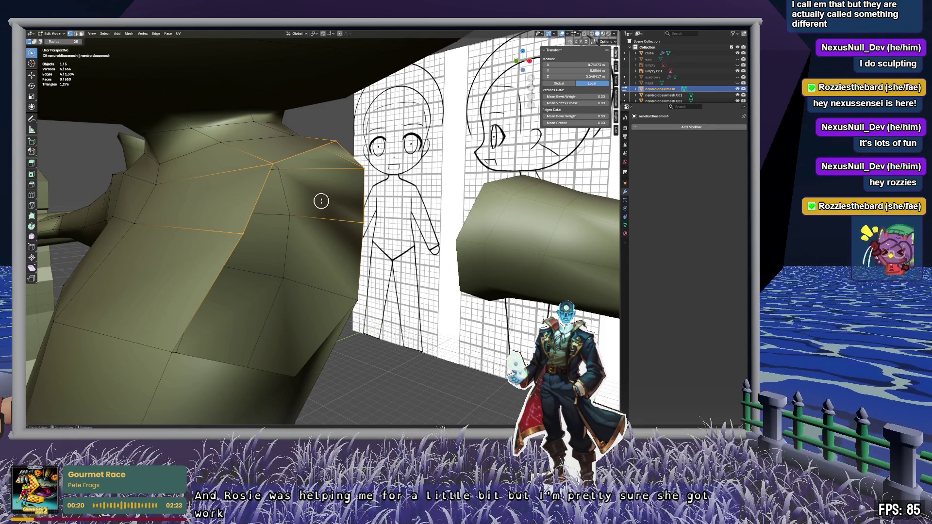
mouse_move(278, 198)
middle_mouse_down()
mouse_move(249, 197)
mouse_move(249, 208)
mouse_move(298, 202)
mouse_move(283, 212)
mouse_move(326, 252)
mouse_move(356, 237)
middle_mouse_up()
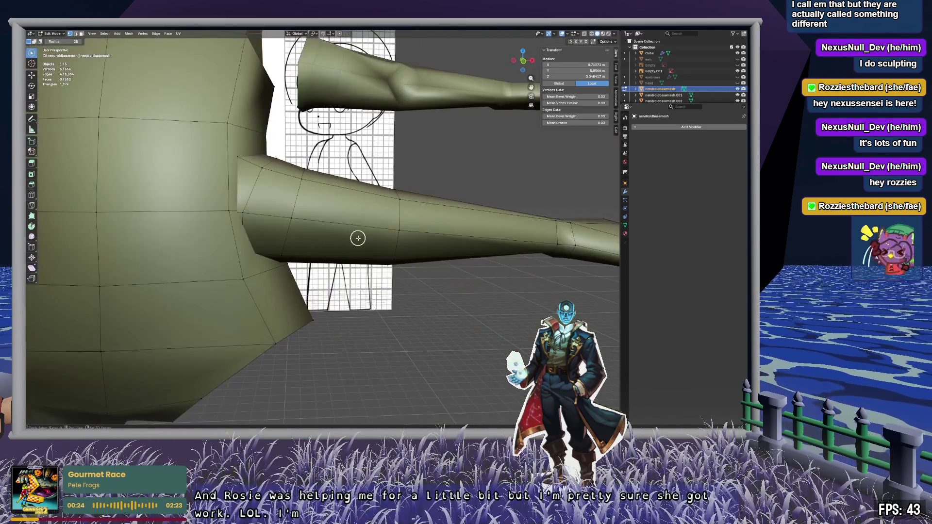
mouse_move(417, 239)
middle_mouse_down()
mouse_move(385, 214)
mouse_move(322, 219)
mouse_move(301, 235)
mouse_move(356, 235)
mouse_move(407, 250)
mouse_move(245, 239)
mouse_move(406, 271)
mouse_move(427, 219)
mouse_move(421, 235)
mouse_move(418, 145)
mouse_move(389, 220)
mouse_move(342, 215)
mouse_move(383, 198)
mouse_move(364, 317)
mouse_move(379, 272)
mouse_move(437, 277)
mouse_move(290, 270)
mouse_move(245, 287)
mouse_move(265, 287)
mouse_move(247, 255)
mouse_move(252, 233)
mouse_move(258, 292)
mouse_move(321, 285)
mouse_move(290, 296)
mouse_move(299, 293)
middle_mouse_up()
scroll(421, 235, "down", 5)
scroll(391, 219, "up", 3)
scroll(391, 220, "up", 3)
scroll(364, 317, "up", 3)
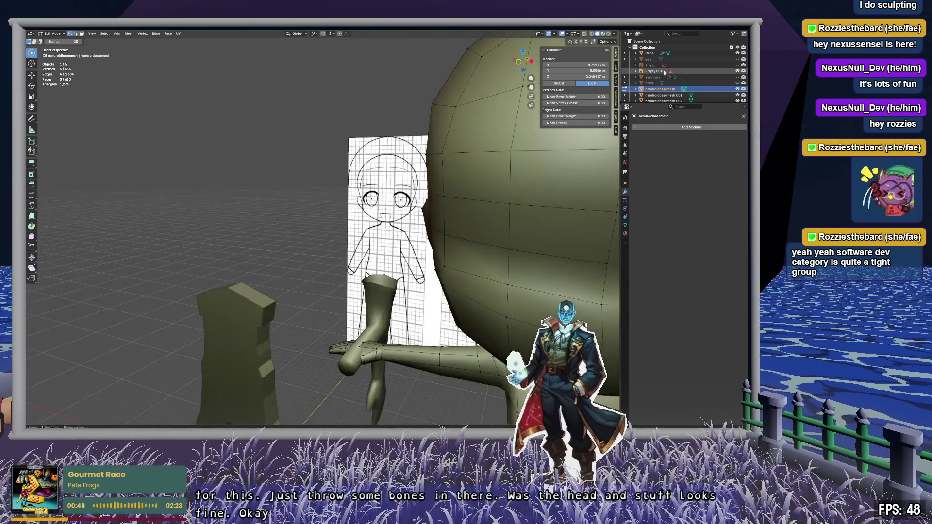
Step: Unhide the sculpted head in the Outliner and return to Object Mode
left_click(738, 83)
middle_click_drag(269, 223, 349, 213)
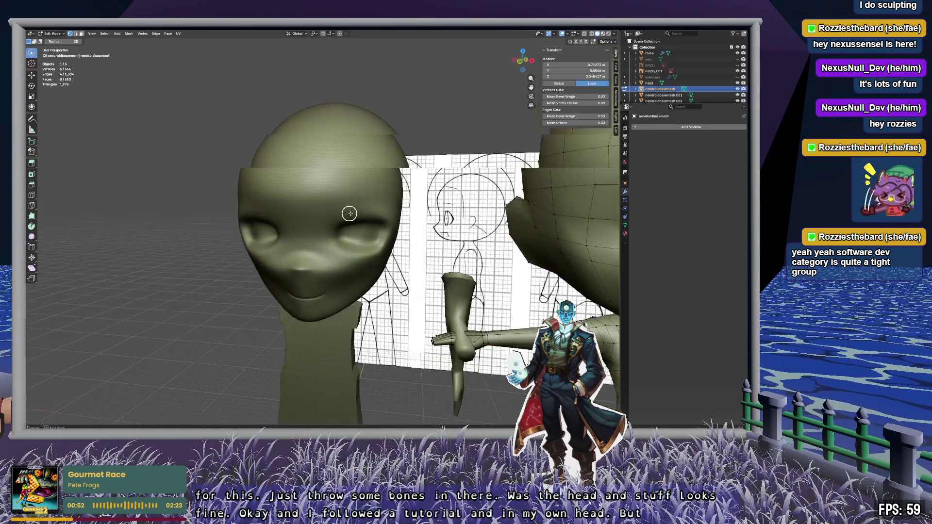
scroll(349, 214, "up", 6)
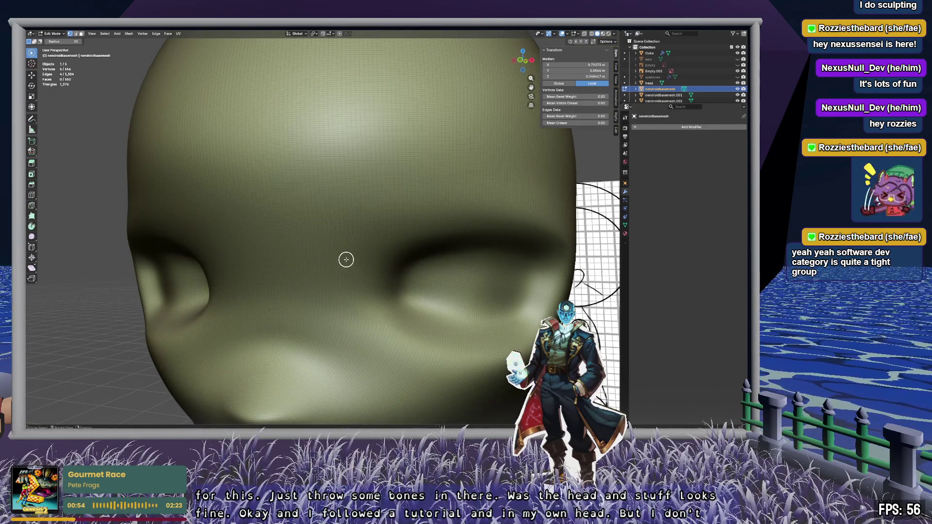
scroll(346, 260, "up", 3)
scroll(348, 253, "down", 8)
key("Tab")
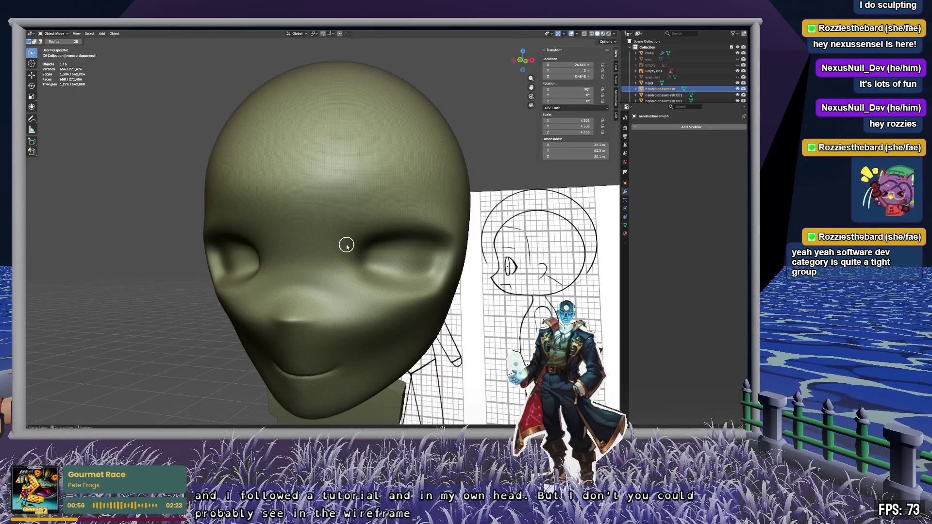
Step: Select the sculpted head object and recentre the view on it
left_click(653, 83)
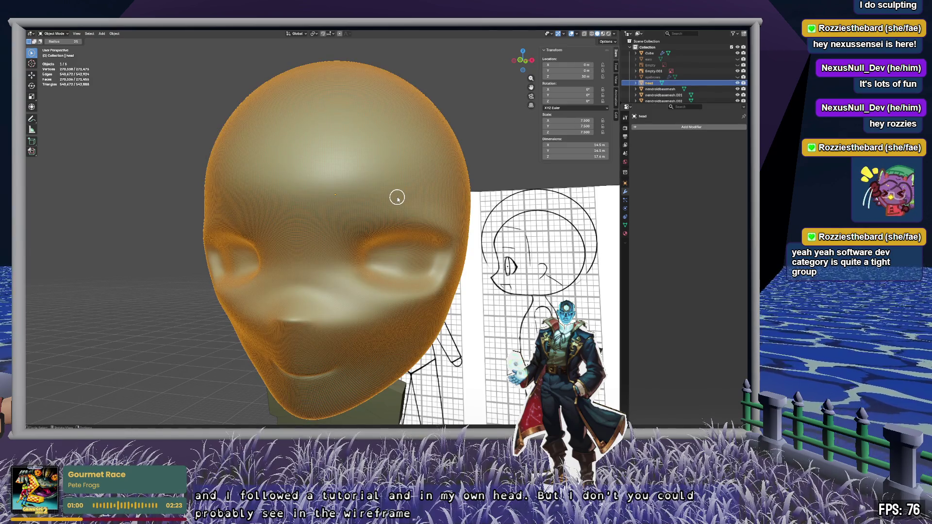
scroll(397, 198, "down", 5)
scroll(335, 202, "up", 5)
mouse_move(335, 202)
middle_mouse_down()
mouse_move(380, 202)
mouse_move(349, 202)
middle_mouse_up()
scroll(350, 202, "down", 1)
key("alt+a")
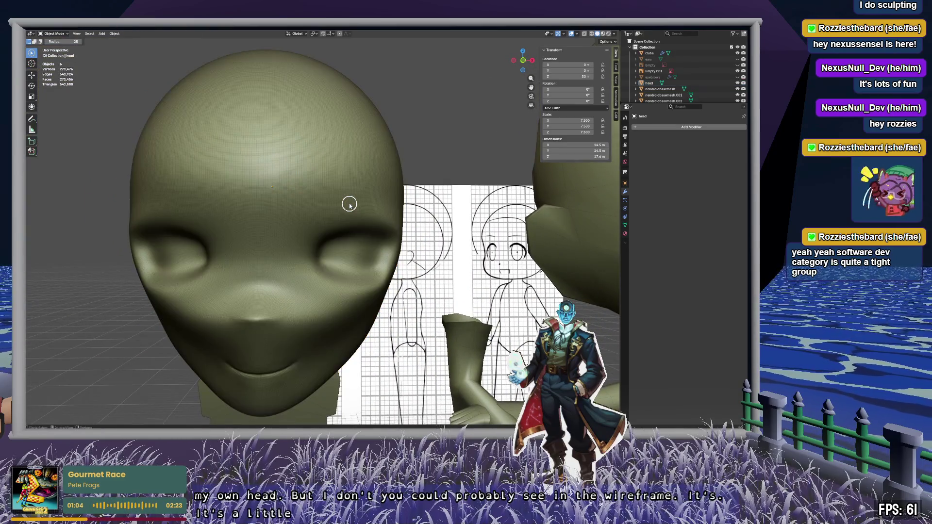
left_click(340, 190)
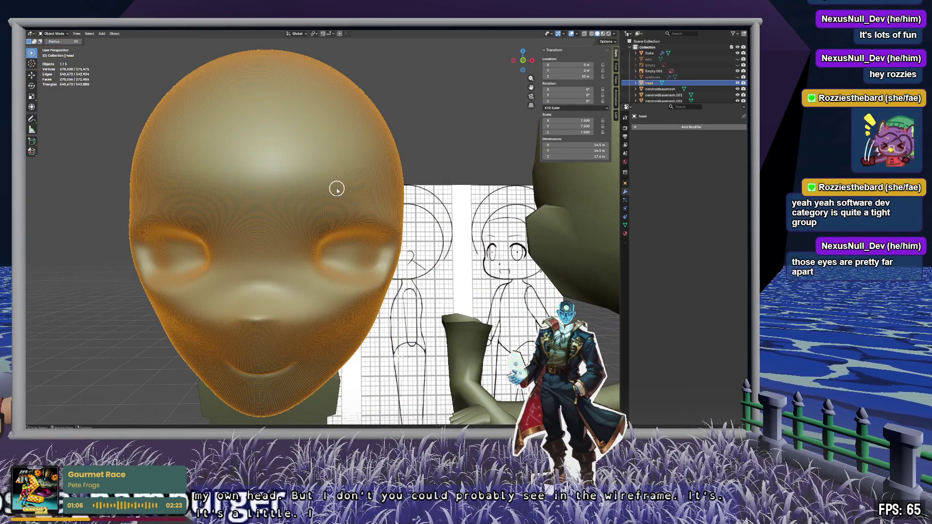
middle_click_drag(315, 256, 387, 170, "shift")
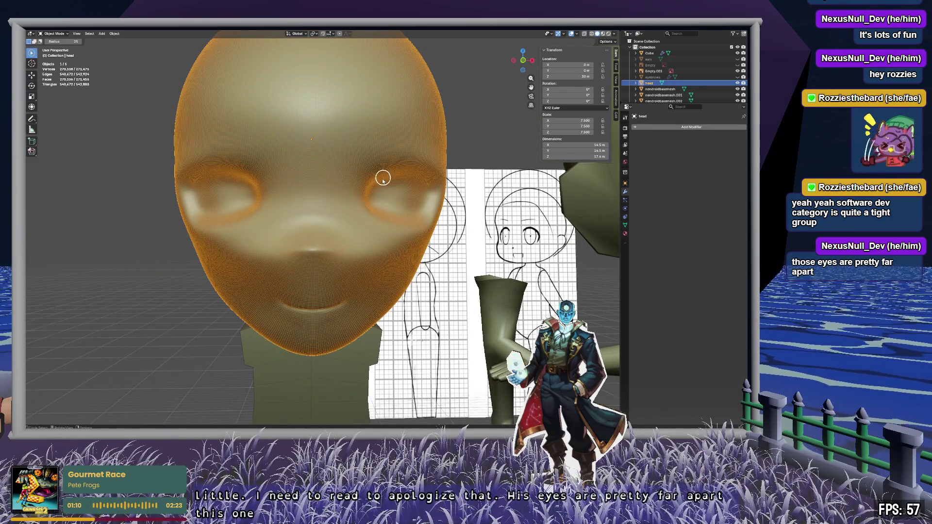
Step: Snap to front orthographic view and zoom on the reference face to compare eye spacing
left_click(523, 60)
scroll(365, 227, "down", 5)
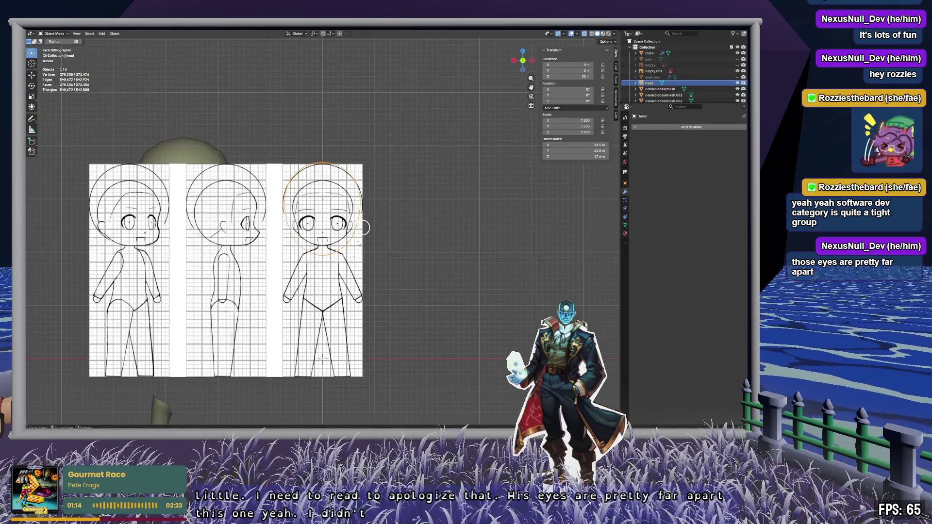
scroll(365, 228, "up", 8)
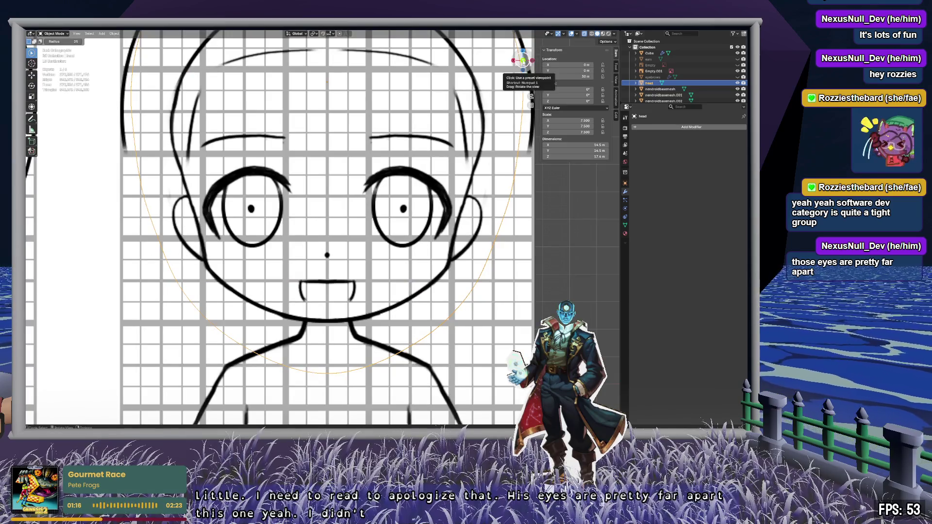
left_click(523, 59)
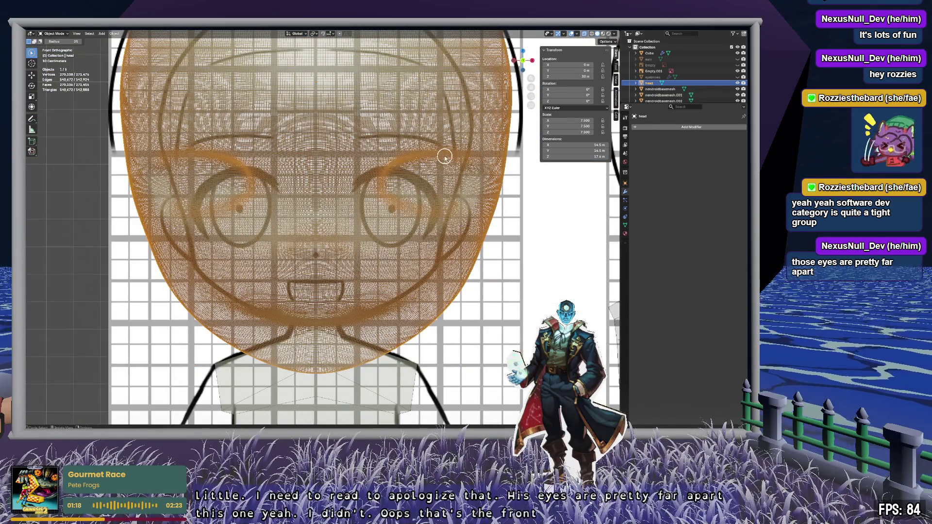
scroll(396, 208, "down", 9)
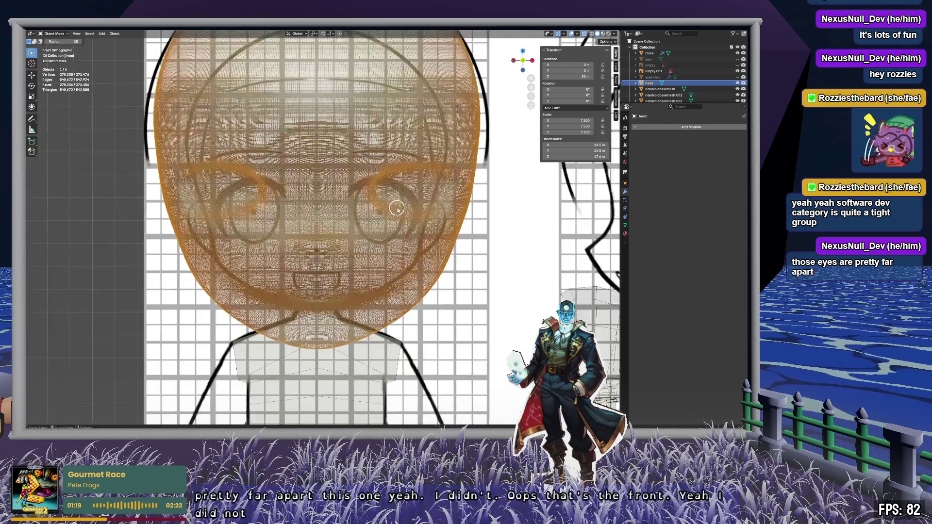
scroll(395, 223, "up", 8)
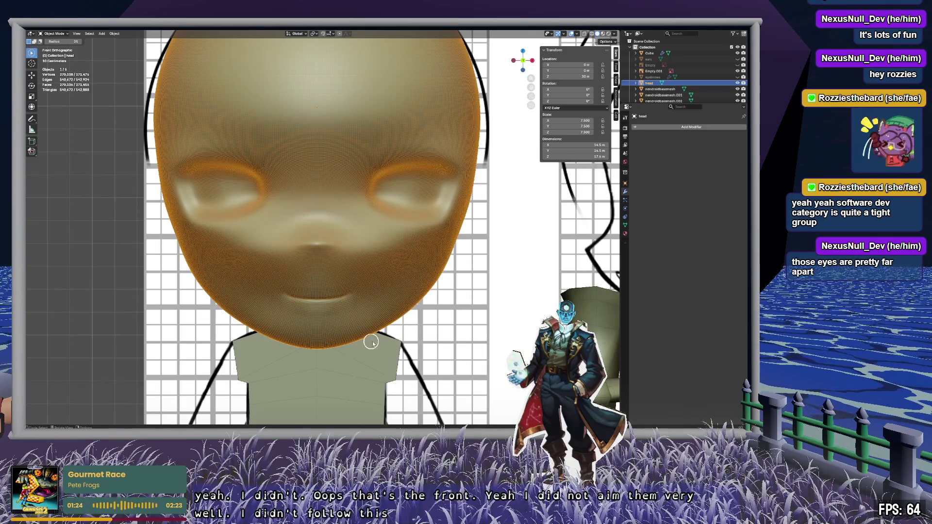
Step: Orbit and pan to bring the second head into view, then enter Edit Mode on it
mouse_move(279, 200)
middle_mouse_down()
mouse_move(339, 192)
mouse_move(356, 204)
mouse_move(190, 217)
mouse_move(160, 202)
mouse_move(353, 204)
mouse_move(307, 202)
mouse_move(308, 104)
mouse_move(366, 270)
mouse_move(238, 229)
mouse_move(272, 248)
mouse_move(364, 240)
middle_mouse_up()
scroll(364, 240, "down", 10)
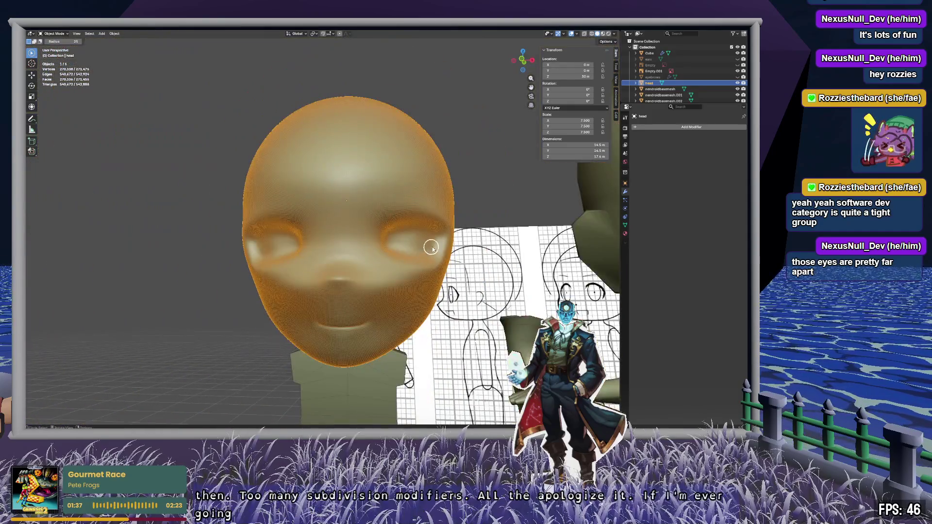
mouse_move(431, 248)
middle_mouse_down("shift")
mouse_move(348, 258)
mouse_move(308, 240)
mouse_move(305, 253)
mouse_move(388, 242)
middle_mouse_up("shift")
key("Tab")
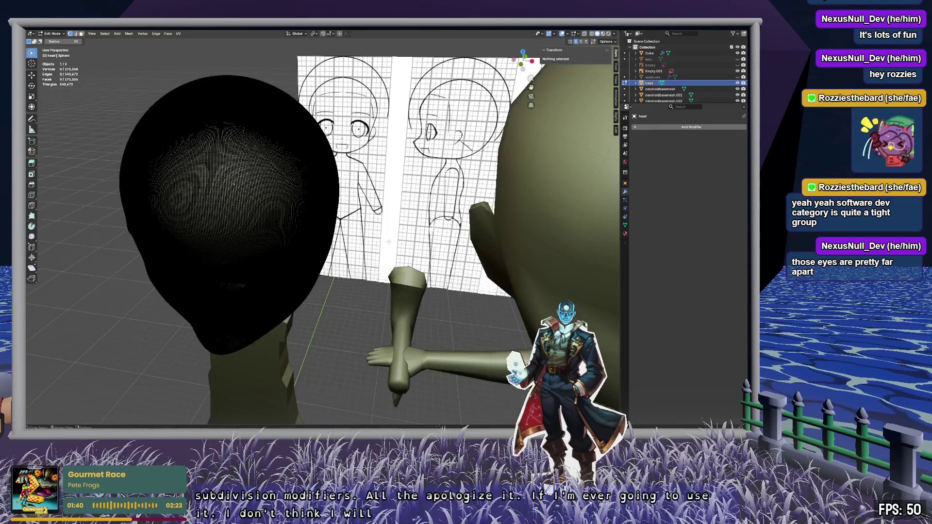
Step: Return the sculpted head to Object Mode and deselect everything
key("Tab")
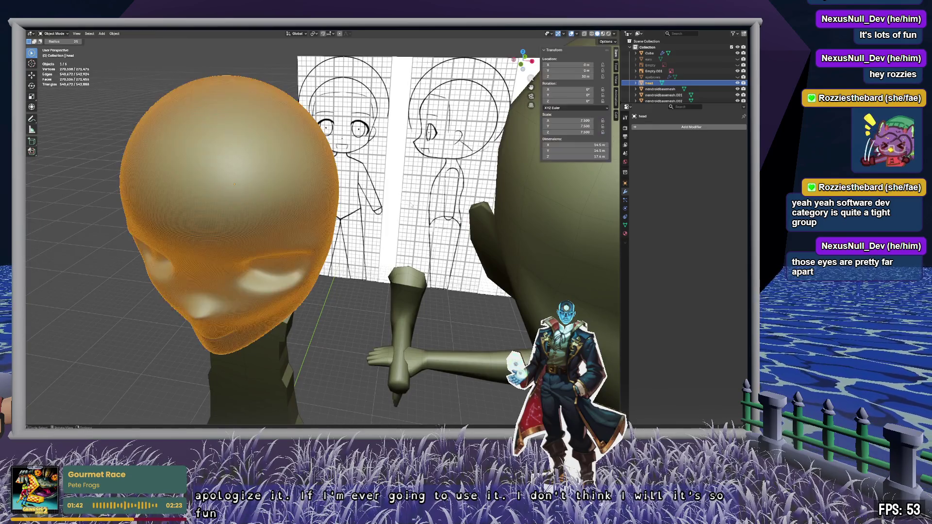
scroll(287, 210, "up", 5)
scroll(288, 210, "down", 6)
scroll(383, 215, "up", 4)
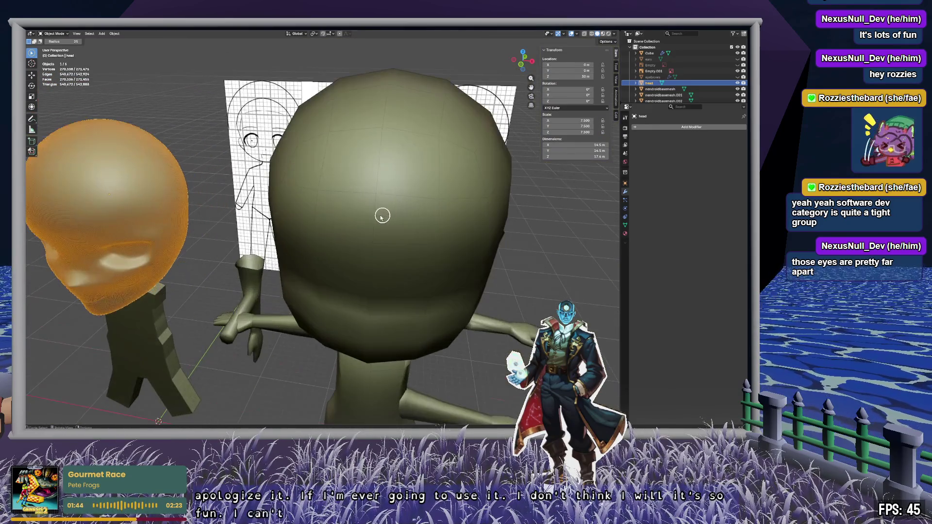
key("alt+a")
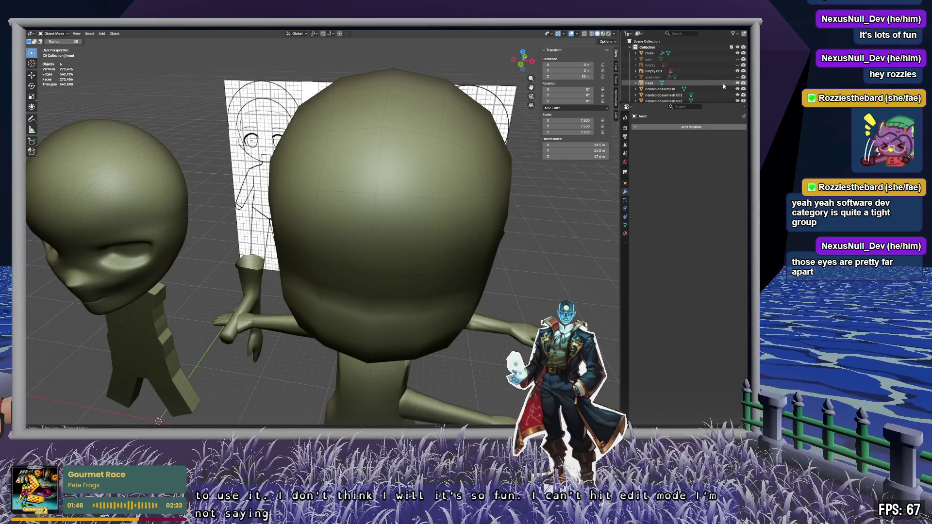
Step: Hide the sculpted head to view the whole body, then unhide it and open Add Modifier
left_click(737, 83)
mouse_move(406, 214)
middle_mouse_down()
mouse_move(371, 141)
mouse_move(387, 200)
mouse_move(387, 308)
mouse_move(393, 113)
mouse_move(354, 202)
mouse_move(366, 194)
mouse_move(445, 202)
mouse_move(254, 170)
mouse_move(310, 187)
mouse_move(295, 216)
middle_mouse_up()
scroll(354, 201, "up", 3)
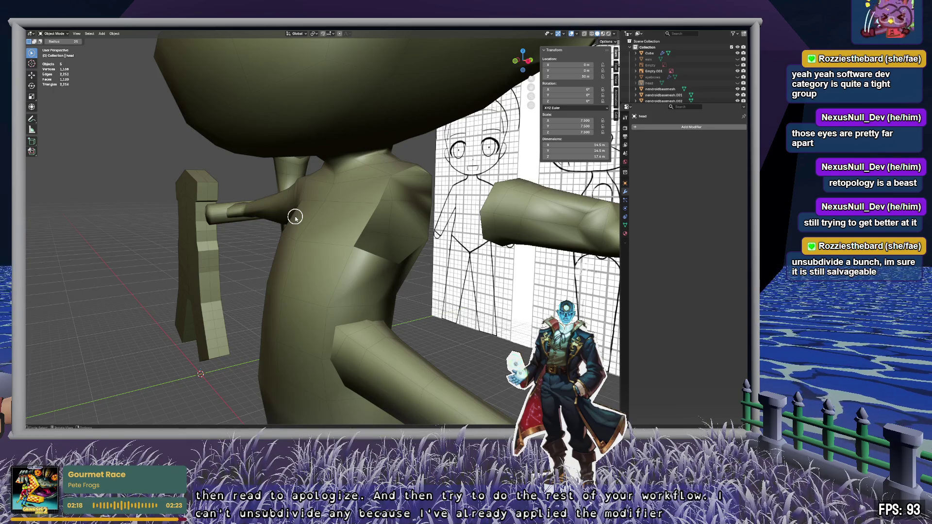
left_click(737, 83)
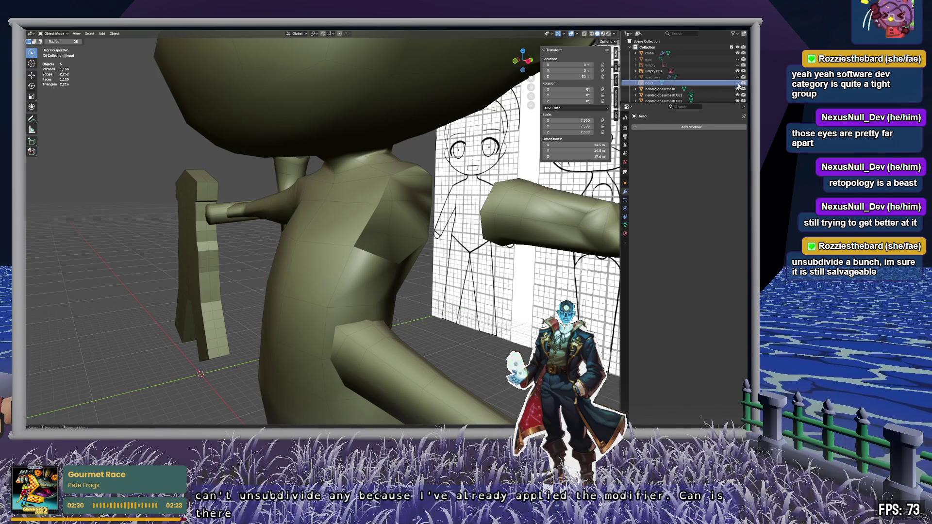
left_click(703, 127)
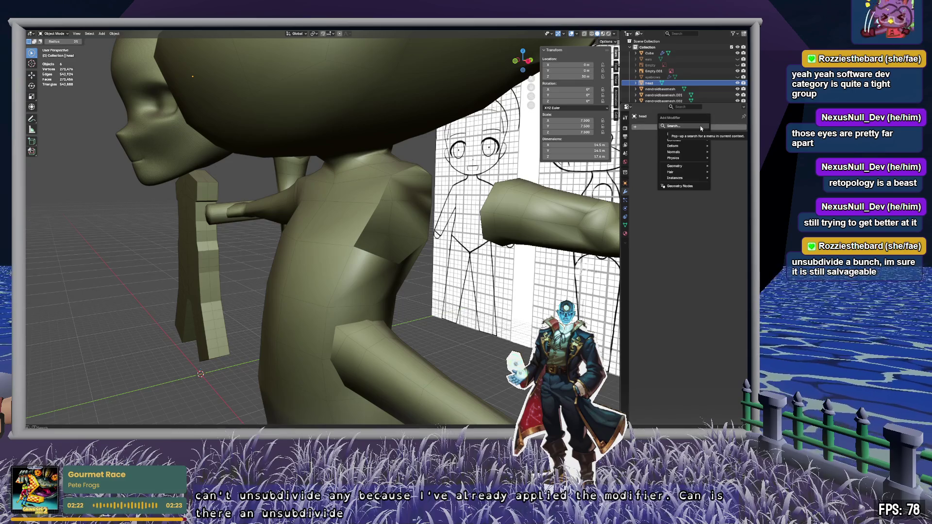
Step: Search 'sub' in the modifier list and add a Surface Deform modifier to the head
left_click(701, 127)
type("sub")
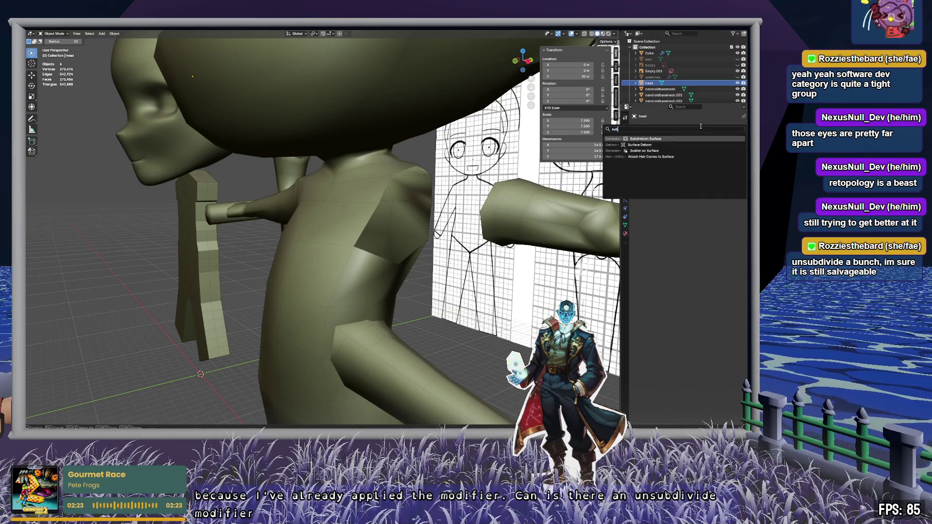
key("Down")
key("Return")
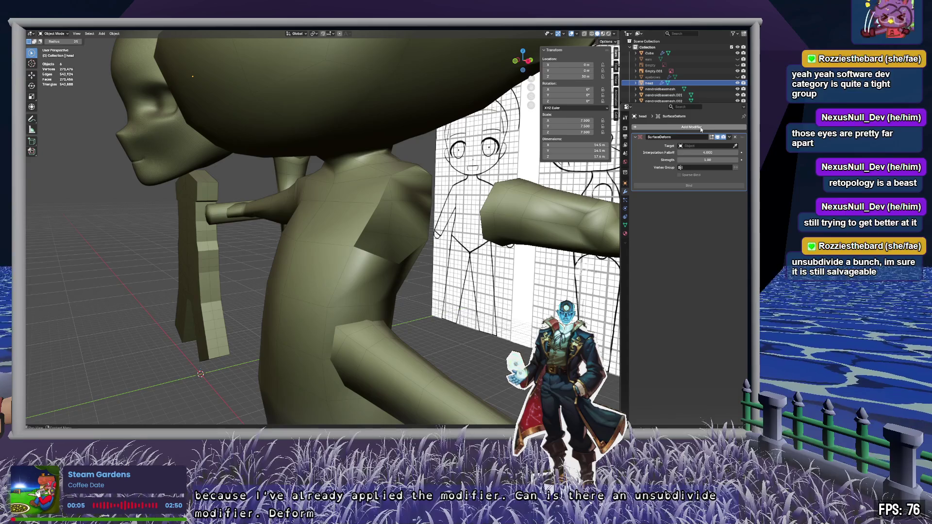
Step: Try picking the head as the deform target, then delete the Surface Deform modifier
left_click(735, 146)
left_click(154, 139)
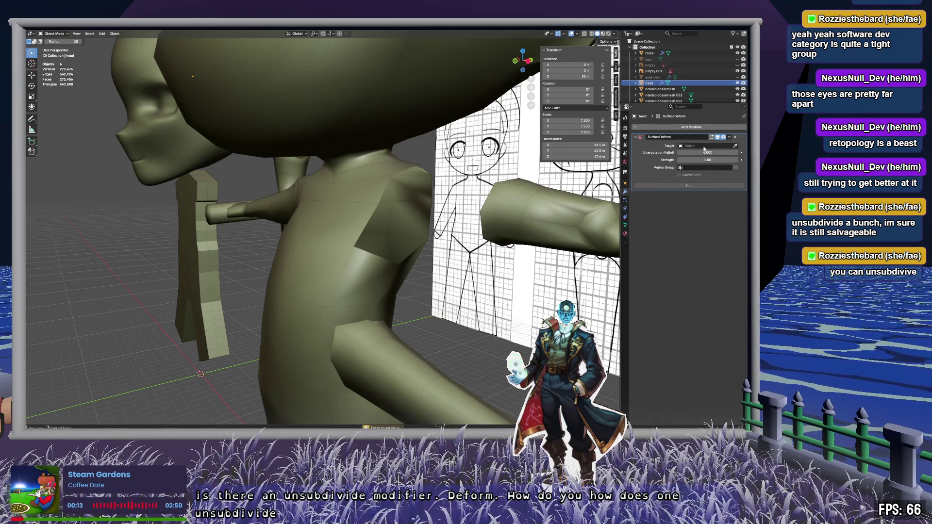
left_click(735, 138)
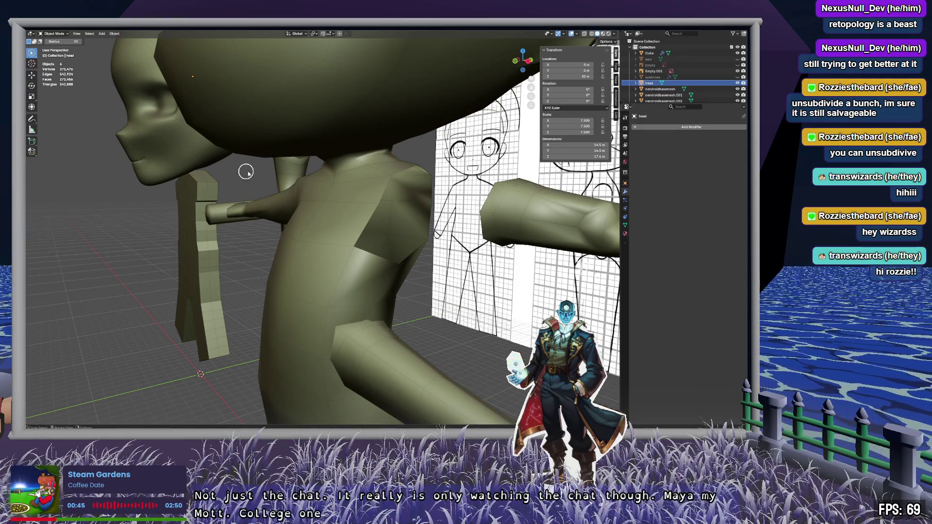
Step: Select the sculpted head object and dismiss the modifier list without adding one
left_click(649, 83)
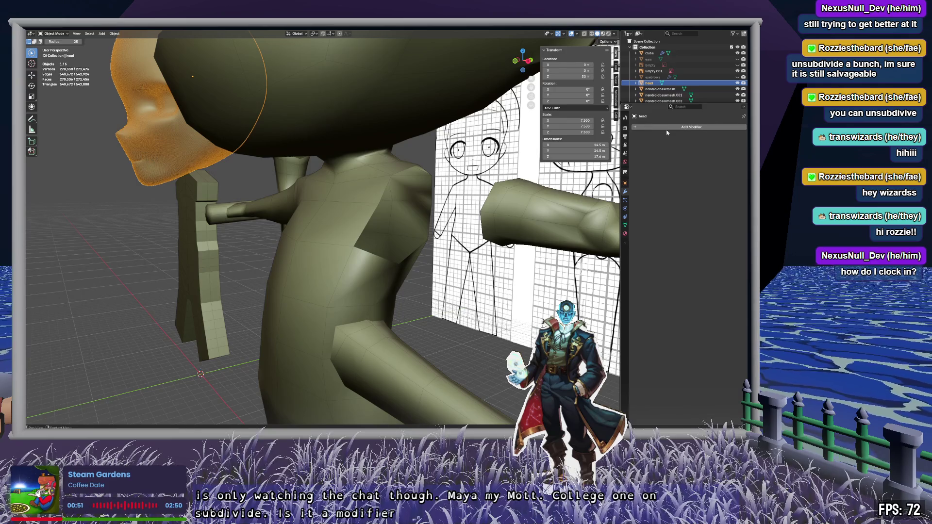
left_click(650, 127)
mouse_move(663, 137)
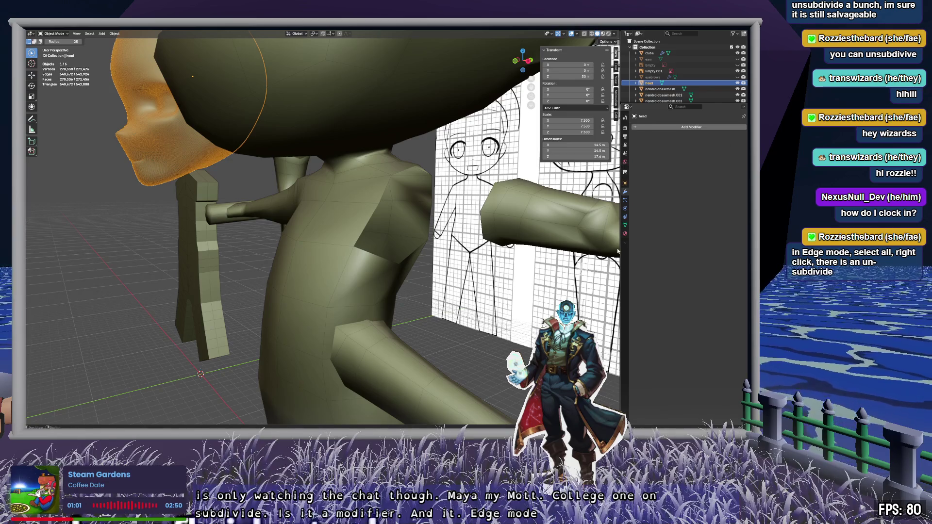
left_click(253, 178)
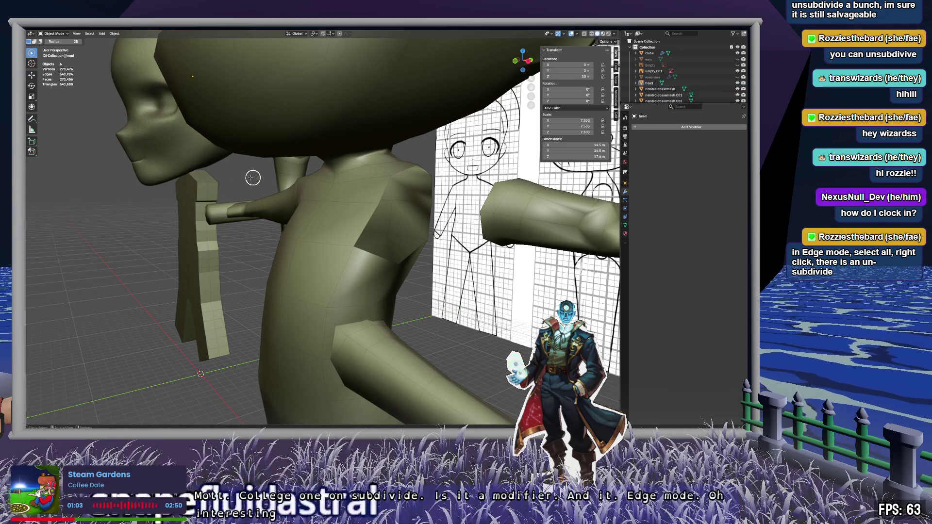
Step: In Edit Mode with all edges selected, un-subdivide the whole head mesh once
key("Tab")
key("2")
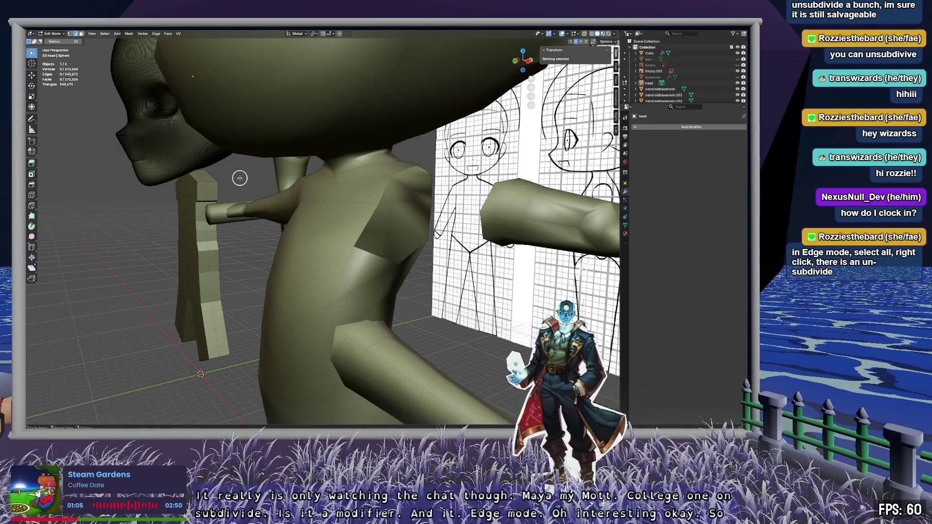
key("a")
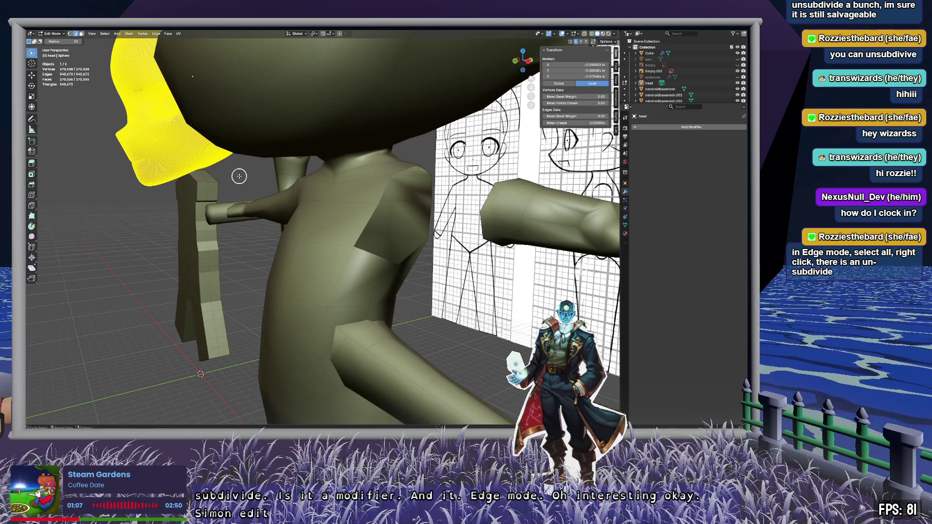
right_click(174, 152)
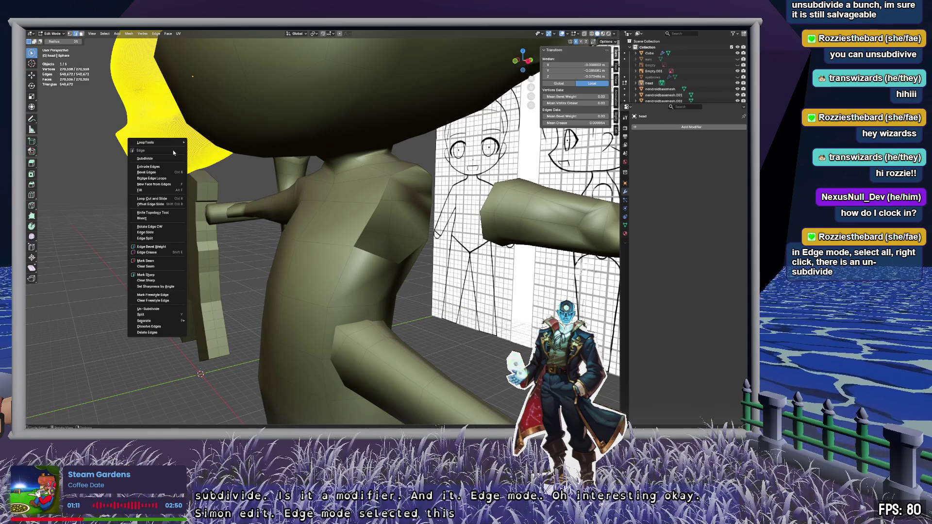
left_click(164, 309)
mouse_move(207, 308)
middle_mouse_down()
mouse_move(415, 310)
mouse_move(350, 253)
mouse_move(297, 184)
mouse_move(272, 173)
mouse_move(395, 204)
mouse_move(372, 216)
mouse_move(348, 150)
middle_mouse_up()
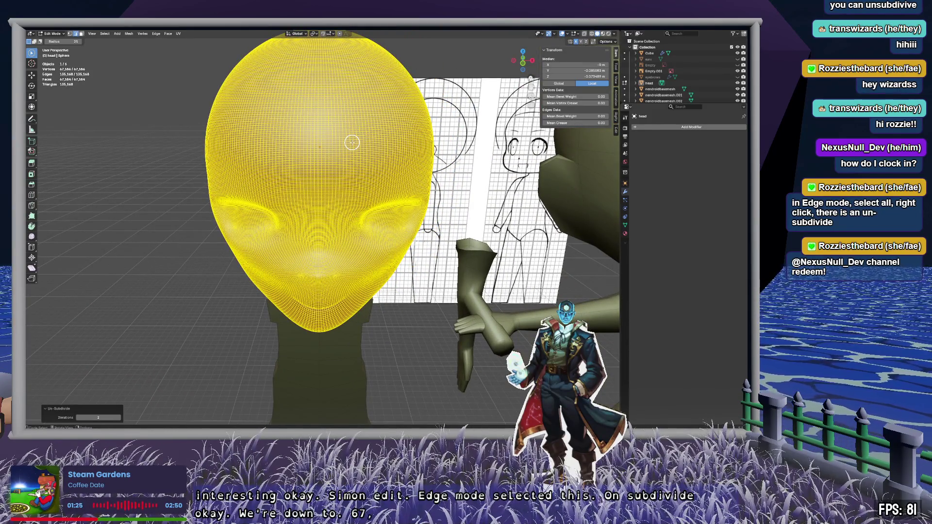
Step: Repeat Un-Subdivide down to 86 faces, then undo once to settle at 268 faces
key("shift+r")
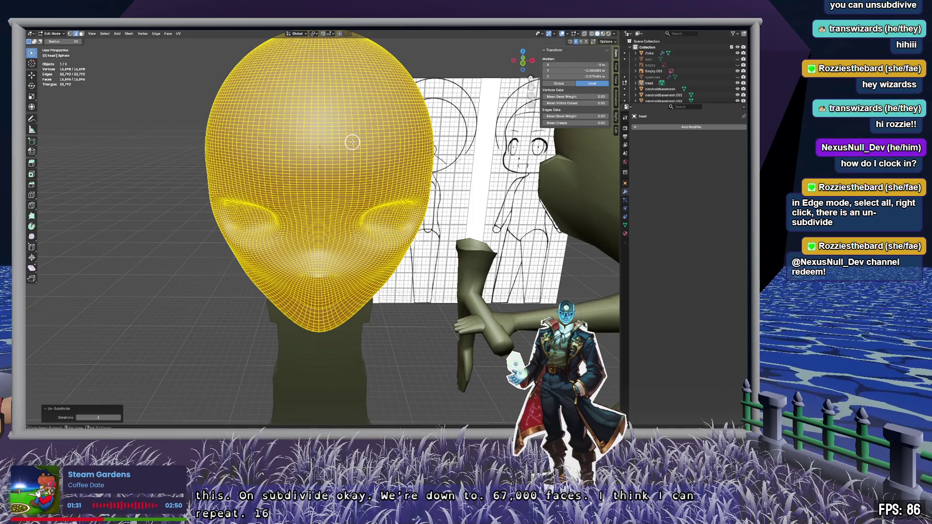
key("shift+r")
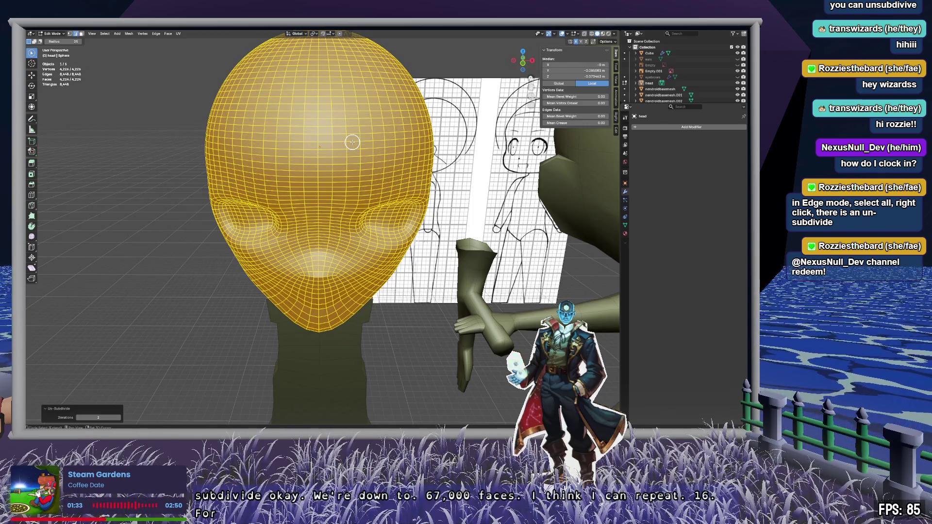
key("shift+r")
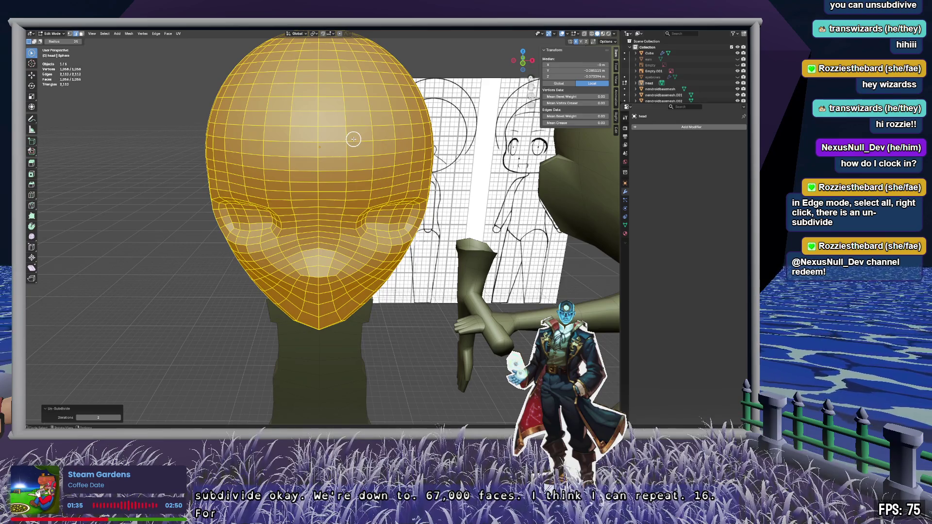
key("shift+r")
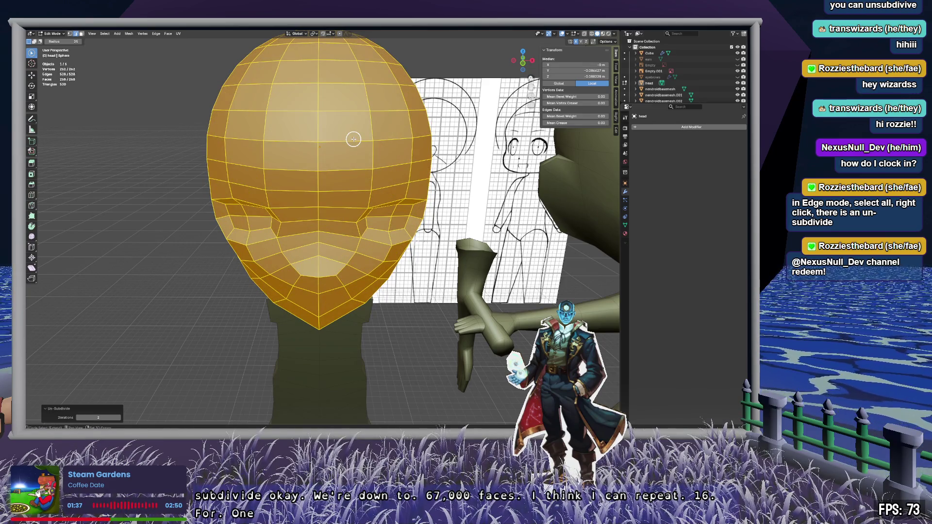
key("shift+r")
middle_click_drag(336, 152, 336, 148)
key("ctrl+z")
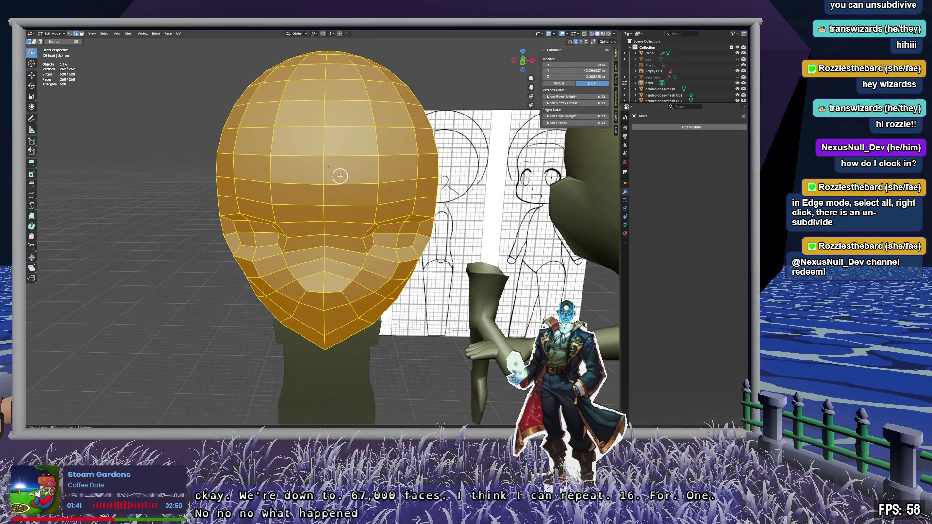
left_click(194, 181)
mouse_move(193, 181)
middle_mouse_down()
mouse_move(267, 183)
mouse_move(304, 133)
mouse_move(347, 156)
middle_mouse_up()
scroll(348, 164, "up", 3)
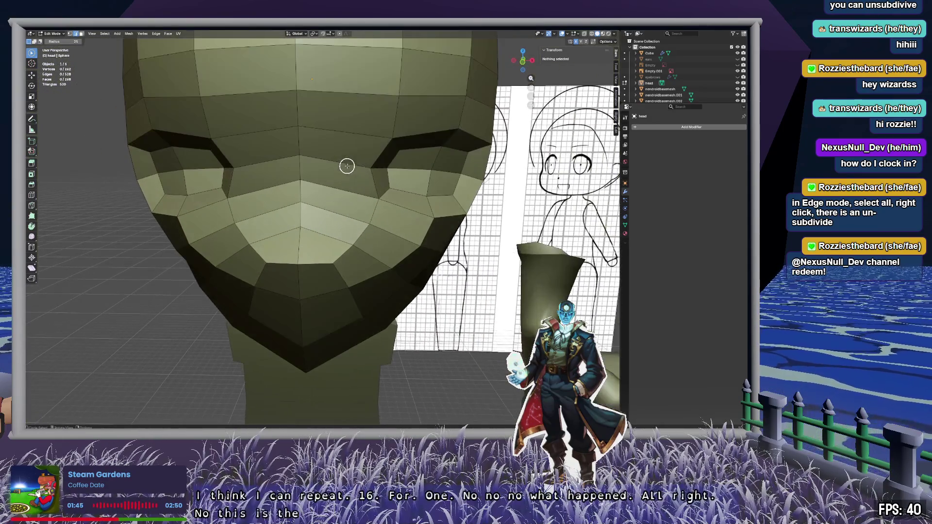
Step: Switch to Front Orthographic view and turn on X-ray over the reference drawing
left_click(522, 63)
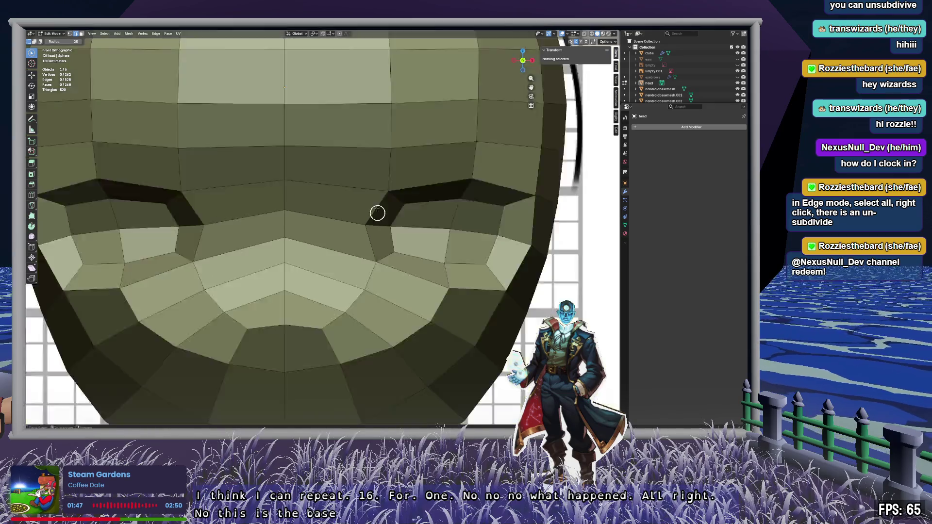
scroll(377, 204, "down", 3)
key("alt+z")
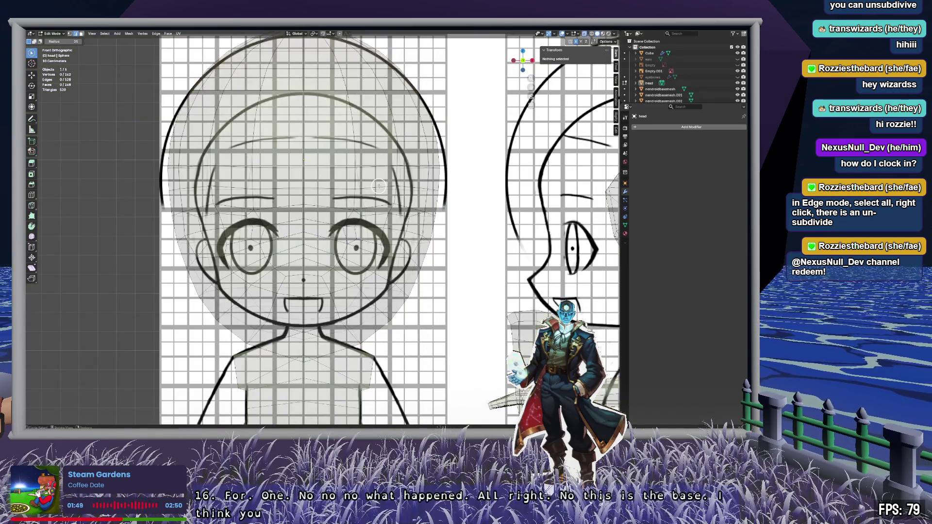
Step: In vertex mode, try selecting vertices near both eyebrows, then deselect all
key("1")
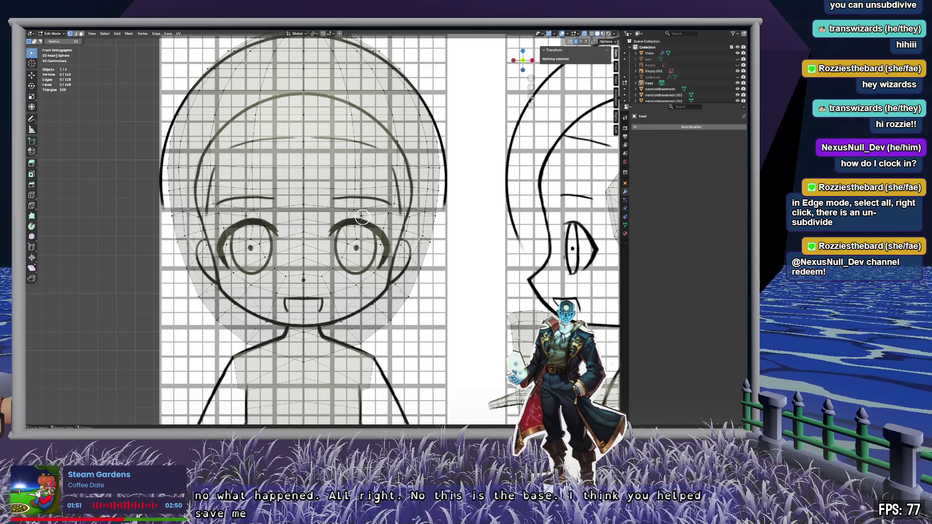
left_click_drag(355, 210, 343, 228)
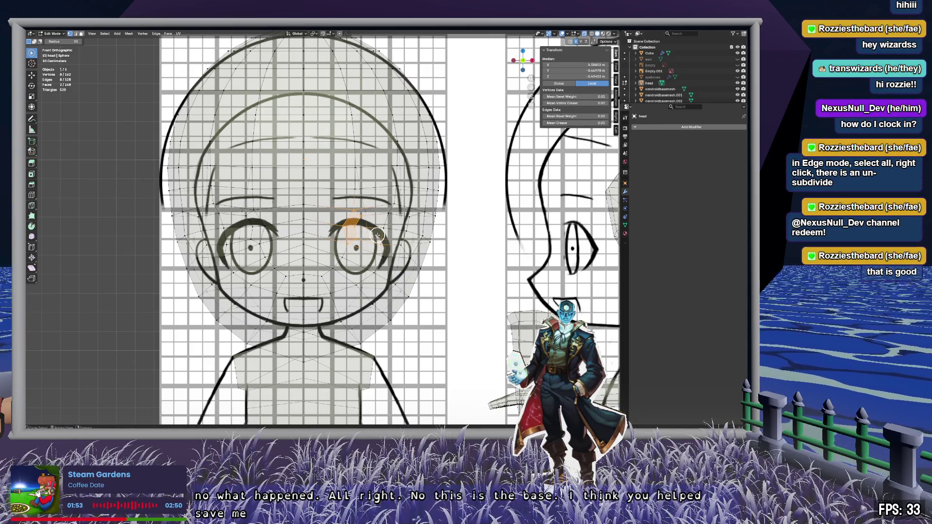
left_click(361, 237)
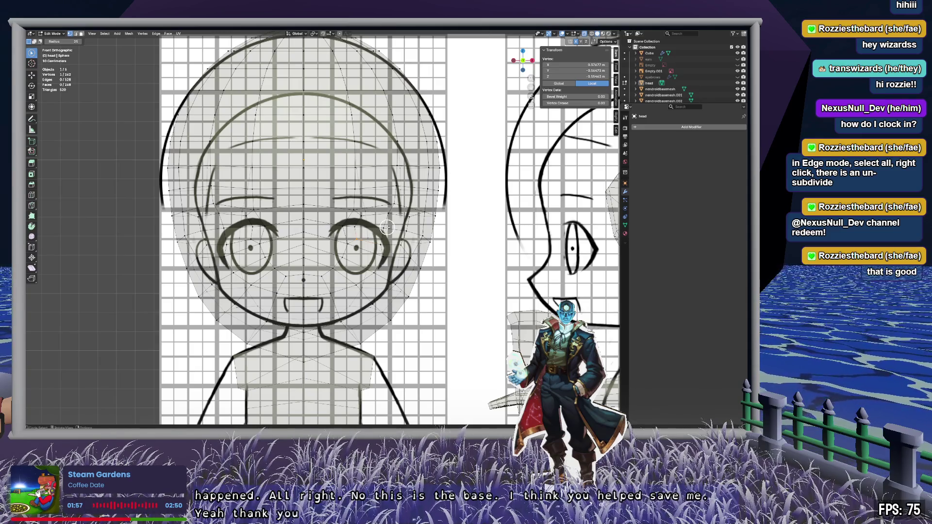
left_click(387, 228)
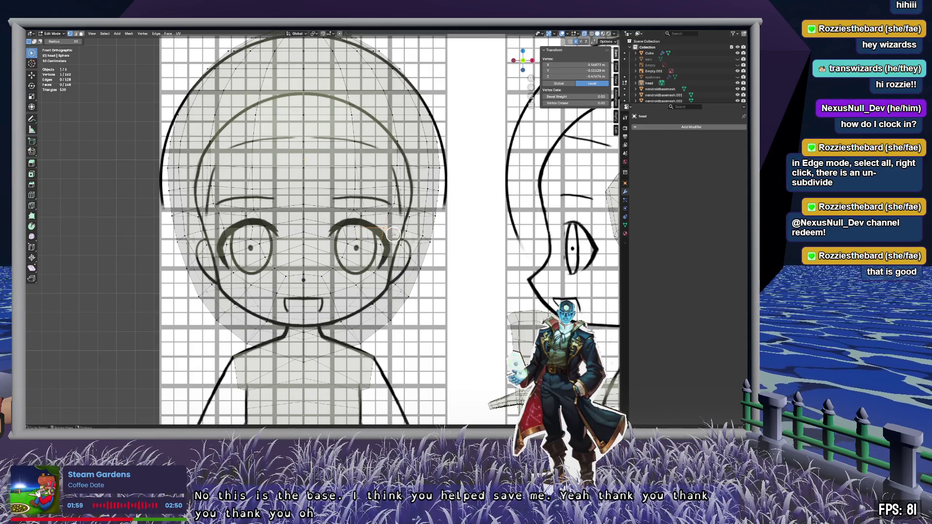
left_click_drag(390, 218, 371, 229)
key("alt+a")
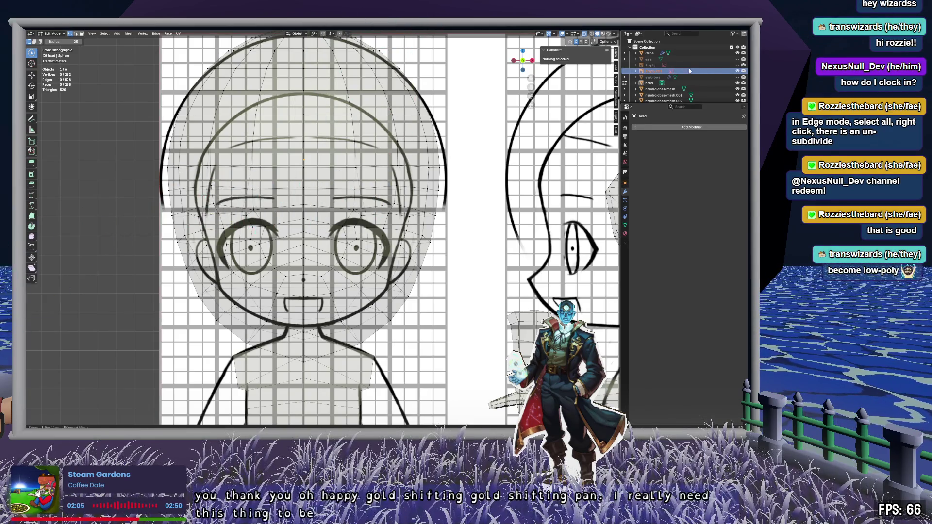
Step: Leave Edit Mode and inspect Empty.001's display, transform and visibility options, then viewport overlays
left_click(691, 81)
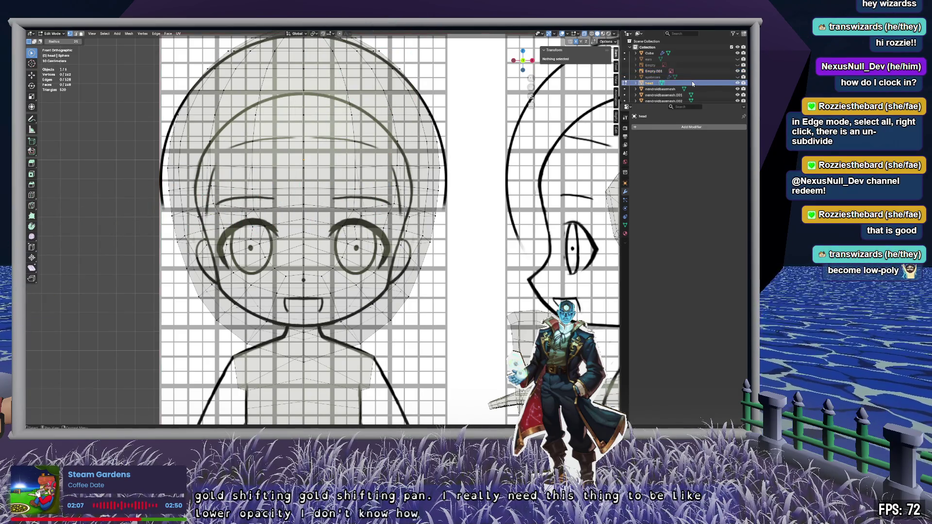
key("Tab")
left_click(708, 71)
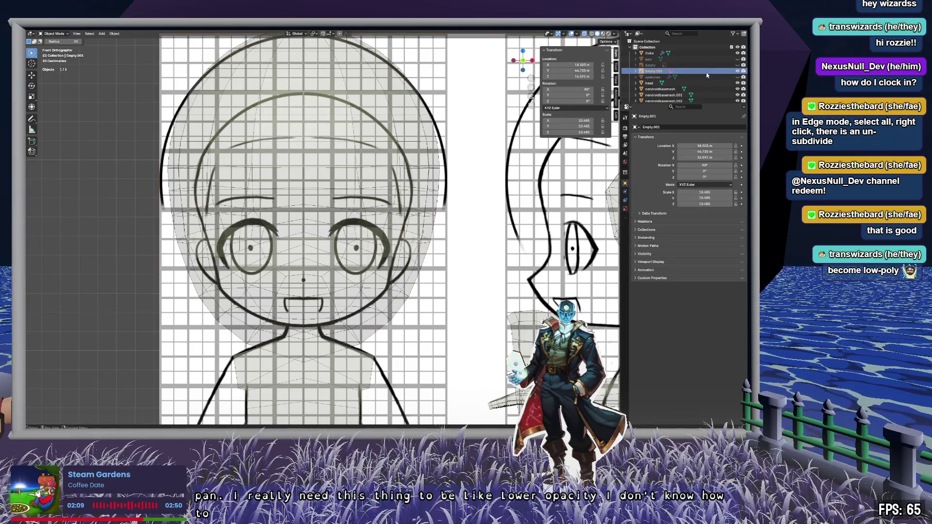
left_click(625, 209)
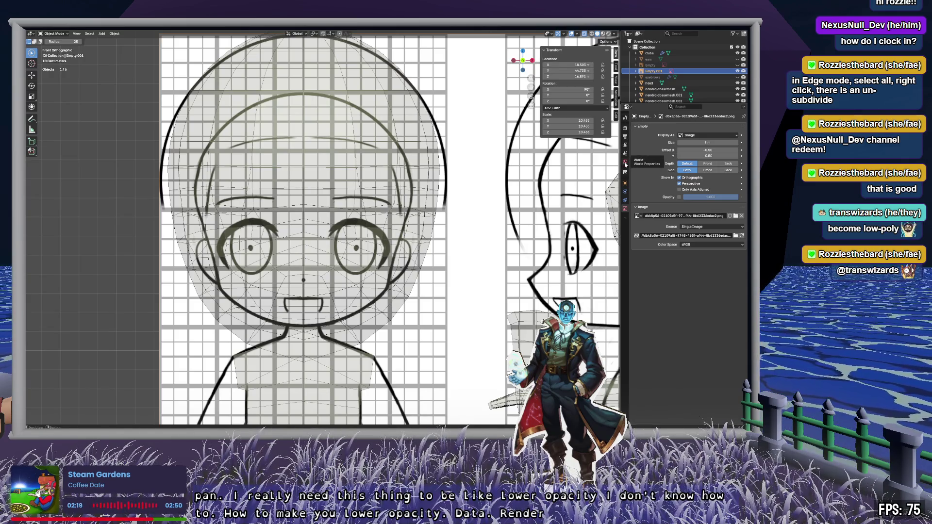
left_click(626, 184)
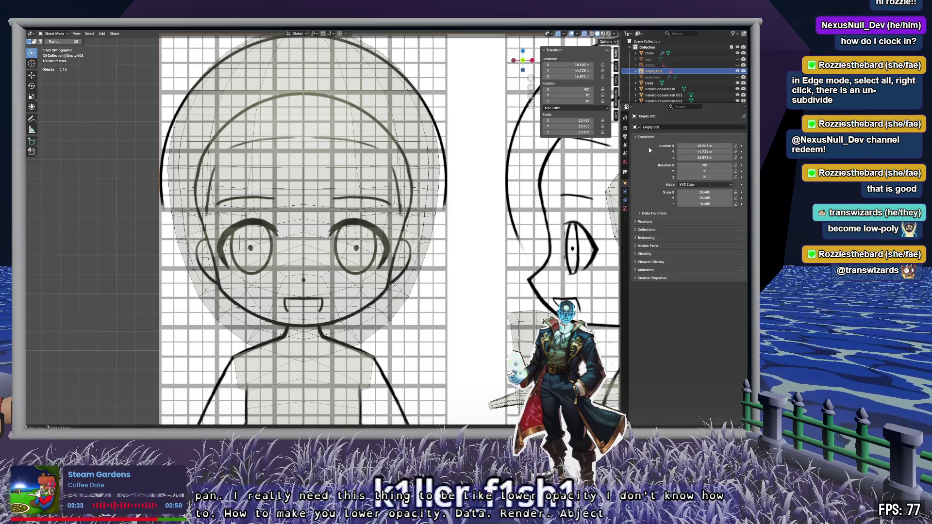
left_click(644, 254)
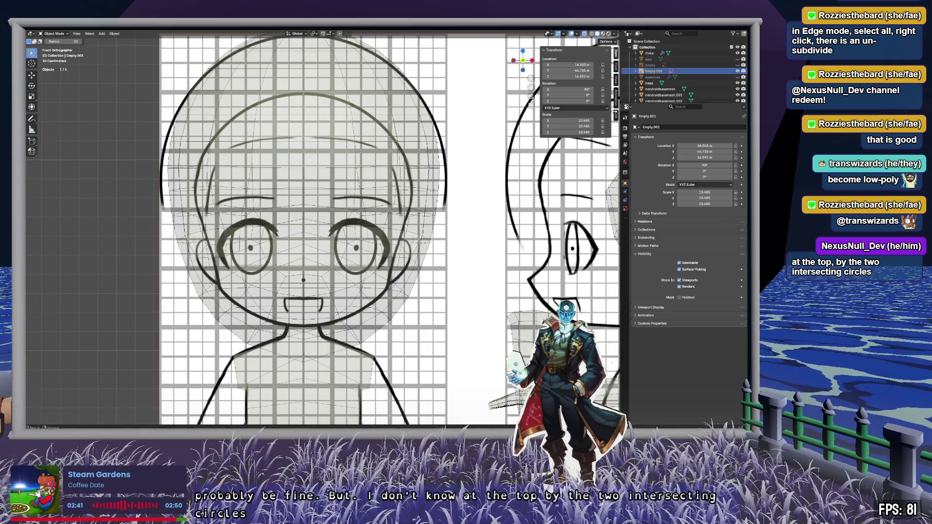
left_click(577, 34)
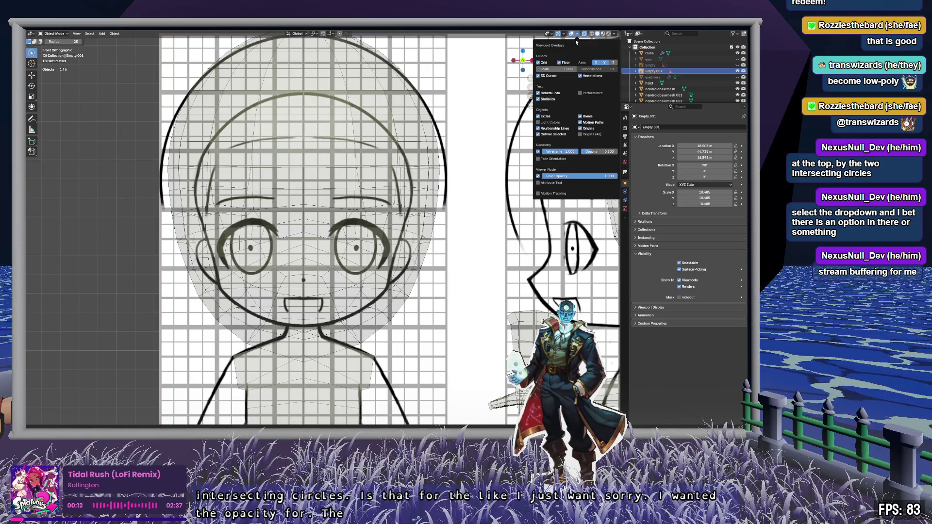
Step: Set Empty.001's Depth to Back so the mesh draws in front of the reference
left_click(655, 73)
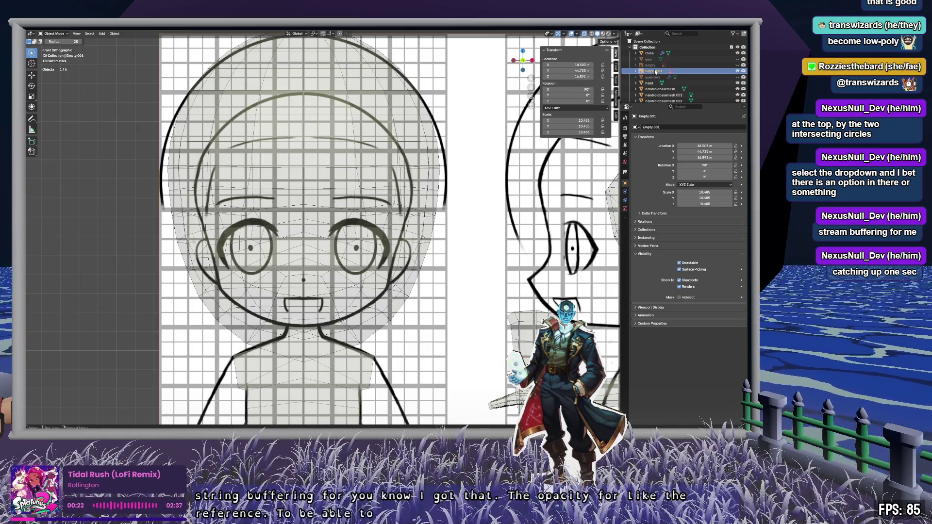
right_click(656, 72)
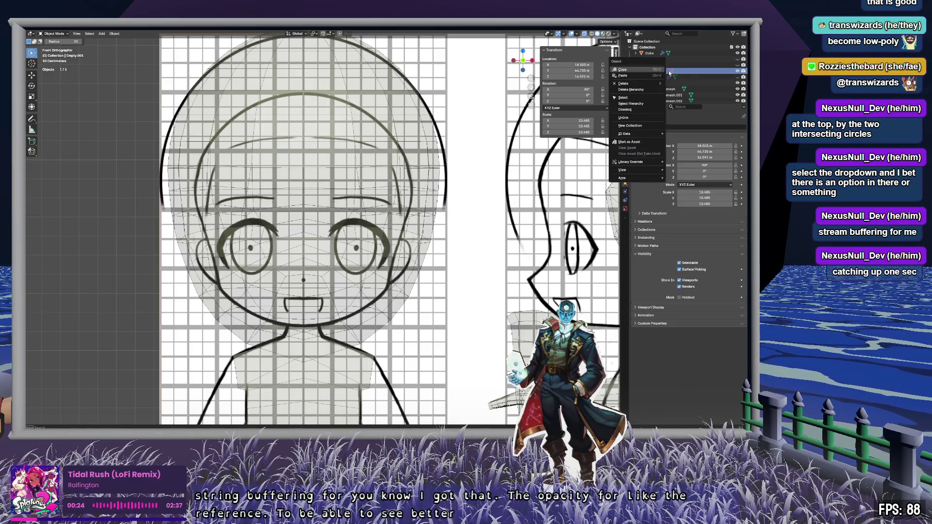
left_click(700, 71)
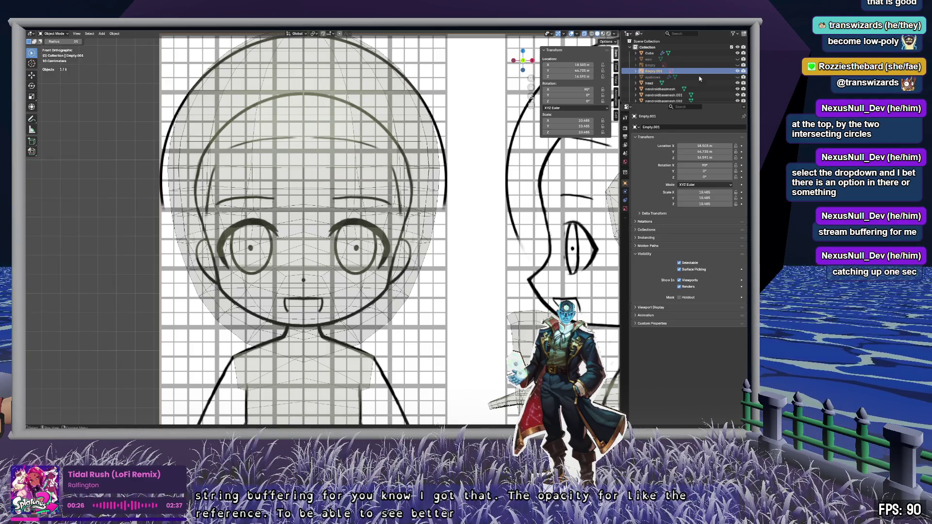
left_click(627, 197)
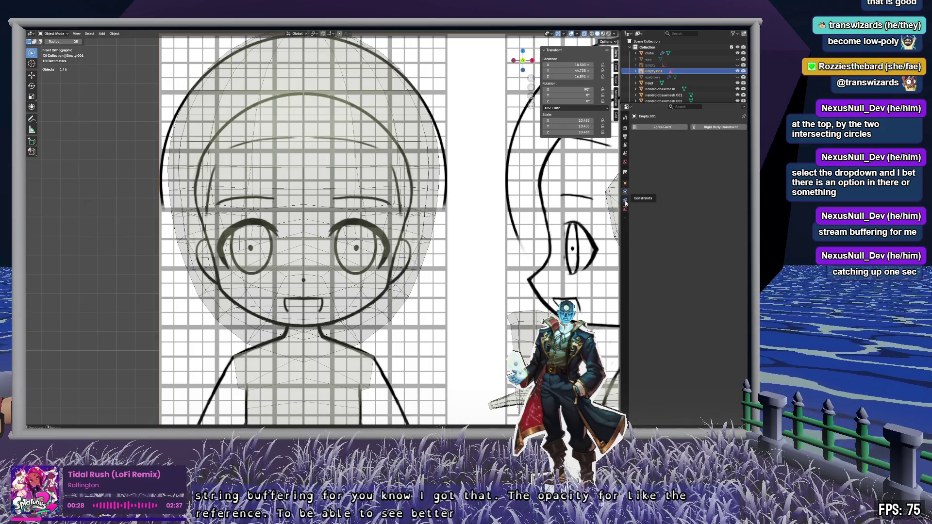
left_click(628, 212)
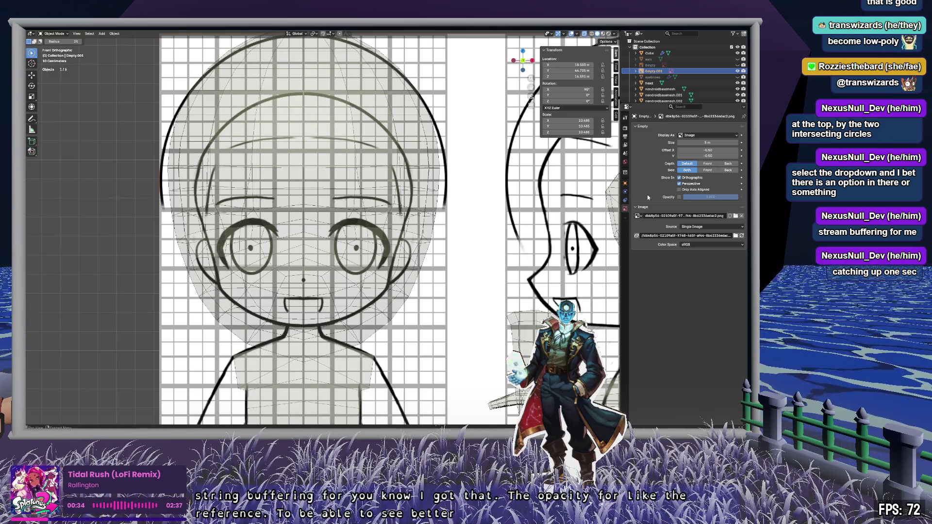
left_click(708, 163)
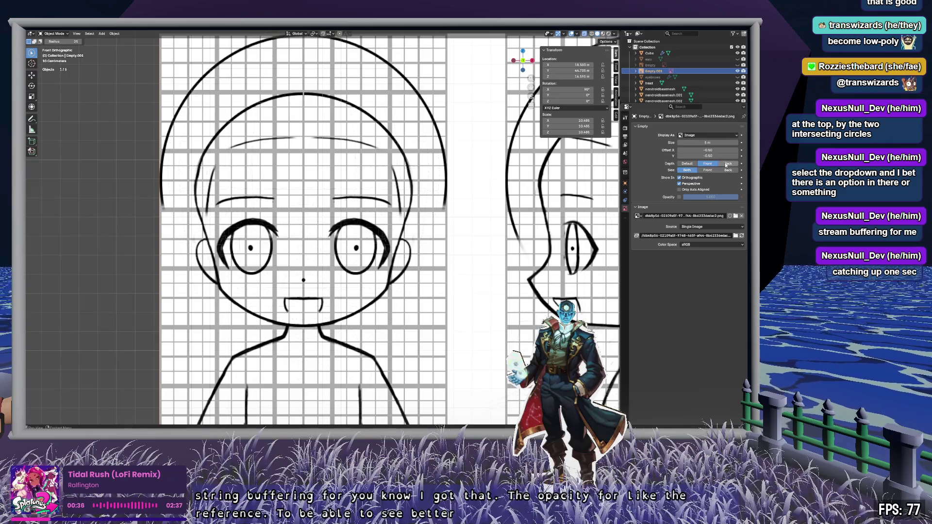
left_click(726, 165)
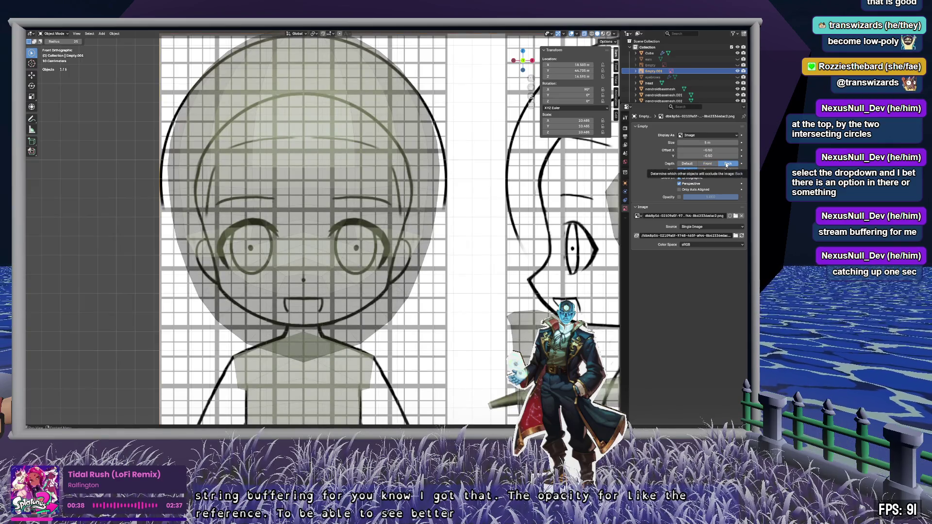
Step: Orbit to check the result, return to front view, and reselect the head object
mouse_move(345, 225)
middle_mouse_down()
mouse_move(371, 215)
mouse_move(340, 227)
mouse_move(276, 218)
mouse_move(293, 230)
mouse_move(316, 208)
mouse_move(270, 210)
mouse_move(350, 213)
middle_mouse_up()
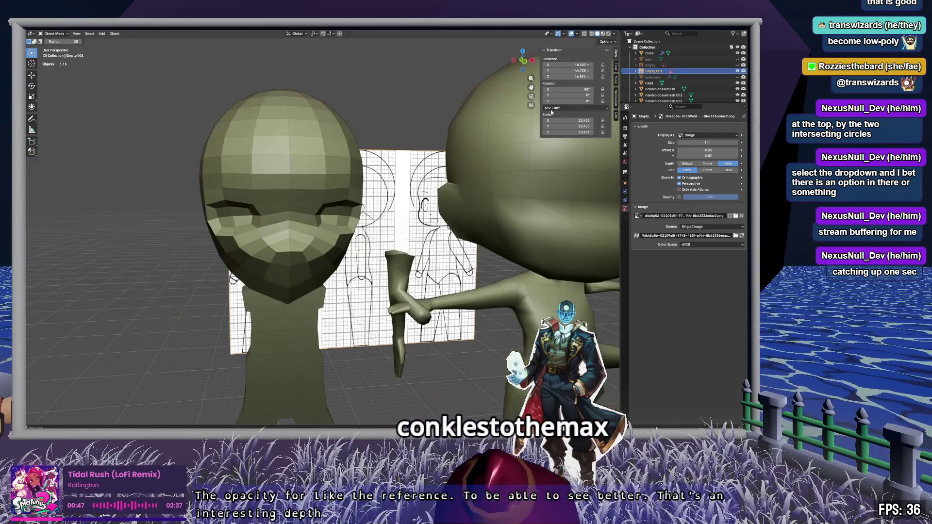
left_click(512, 62)
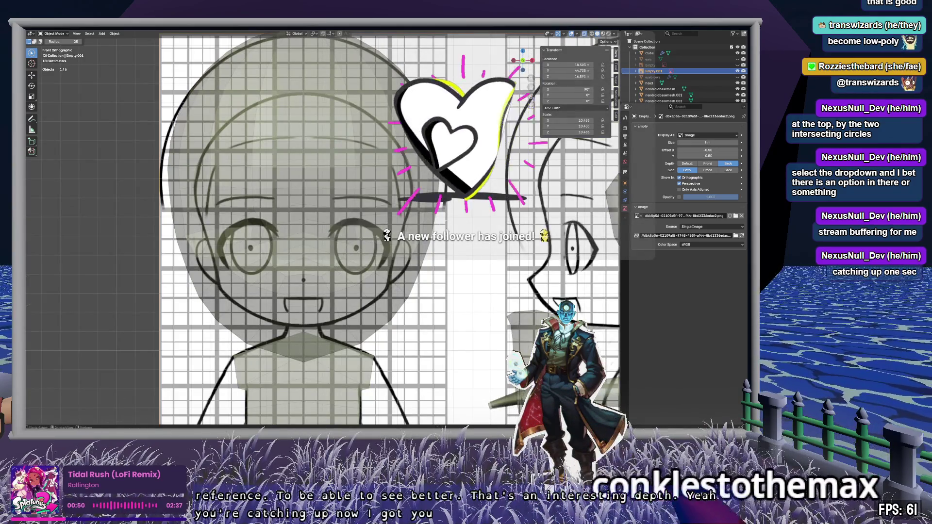
left_click(464, 232)
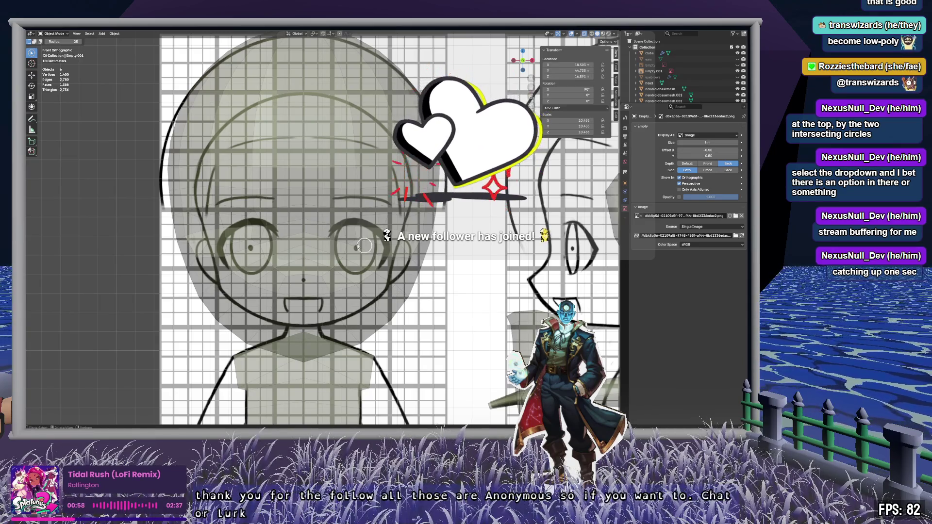
left_click(654, 71)
left_click(649, 83)
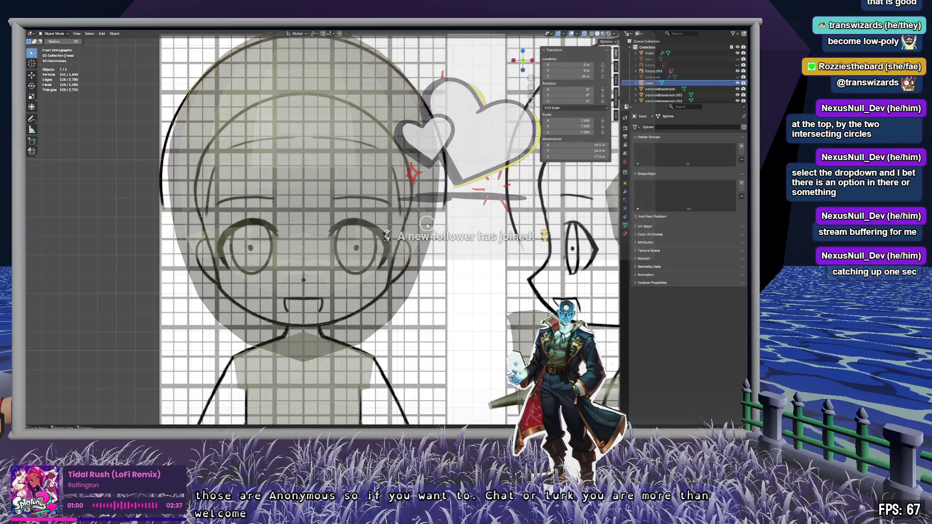
Step: Enter Edit Mode on the head, select the vertices above the eye, and orbit to inspect them
key("Tab")
scroll(421, 246, "up", 6)
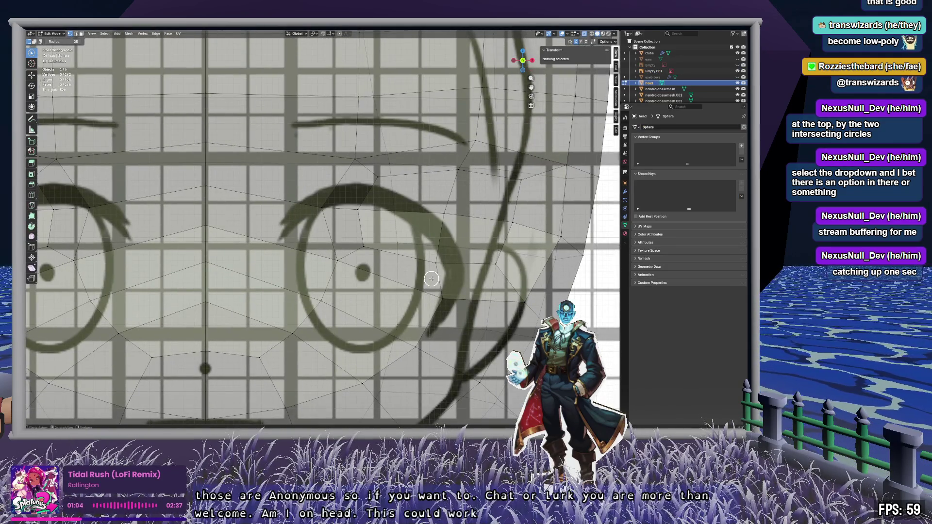
left_click(653, 71)
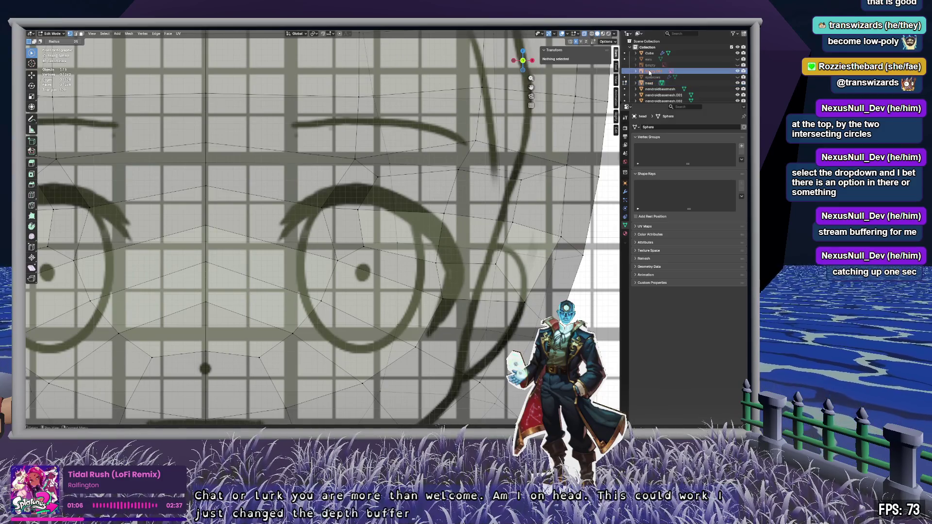
left_click(650, 83)
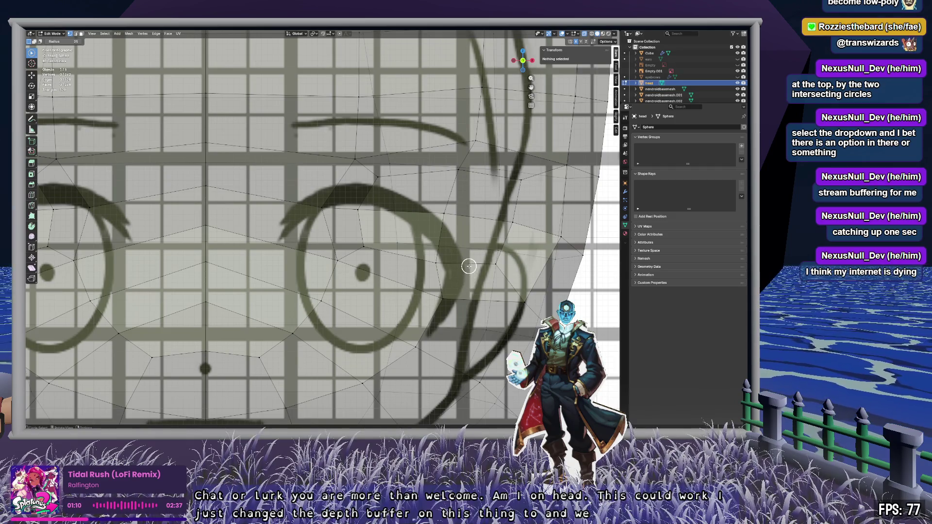
left_click_drag(344, 156, 398, 199)
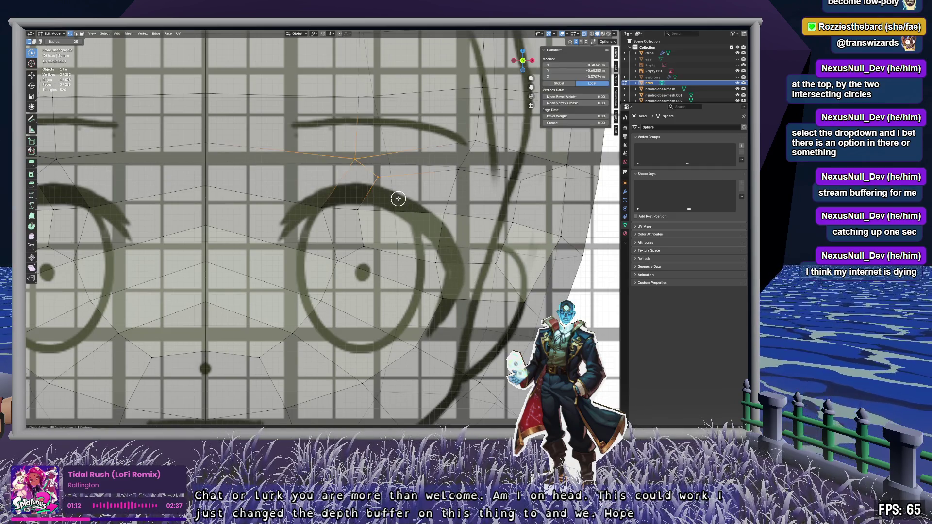
mouse_move(406, 198)
middle_mouse_down()
mouse_move(401, 189)
mouse_move(483, 208)
middle_mouse_up()
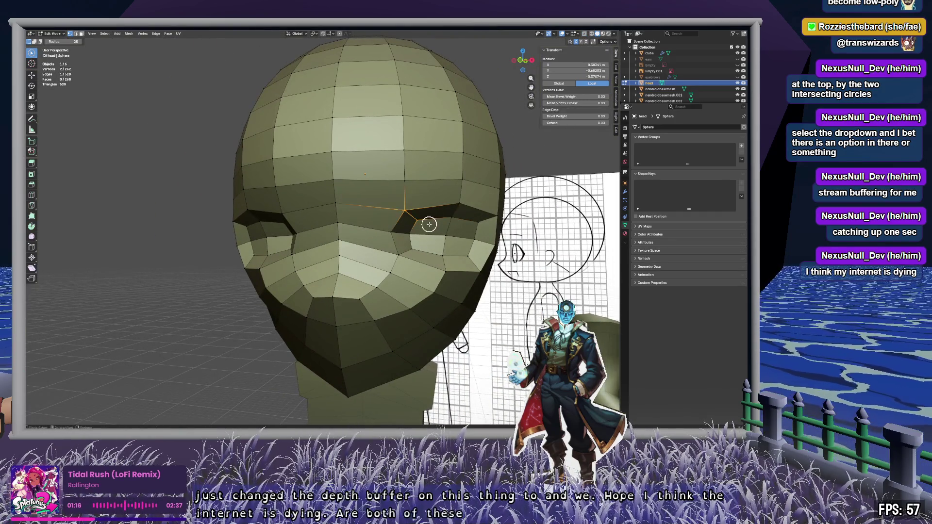
mouse_move(422, 257)
middle_mouse_down()
mouse_move(371, 275)
mouse_move(410, 295)
mouse_move(412, 248)
mouse_move(265, 179)
mouse_move(285, 199)
mouse_move(471, 202)
middle_mouse_up()
scroll(360, 270, "up", 2)
scroll(471, 217, "up", 4)
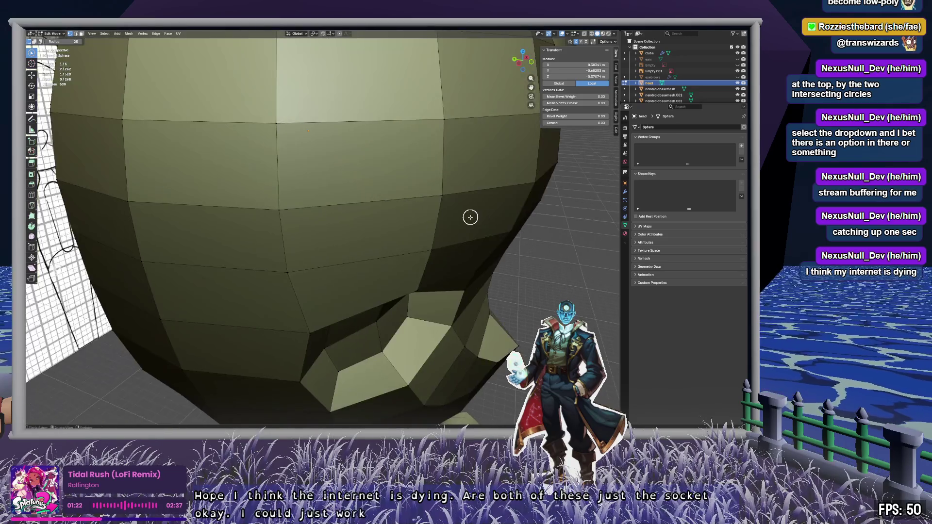
mouse_move(415, 199)
middle_mouse_down()
mouse_move(460, 214)
mouse_move(387, 196)
mouse_move(398, 200)
middle_mouse_up()
scroll(387, 195, "down", 1)
scroll(398, 196, "up", 2)
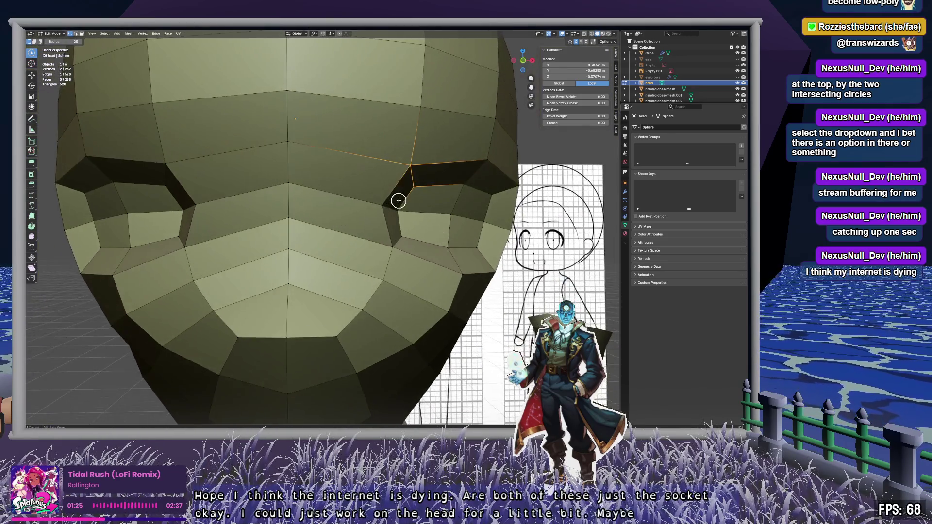
Step: In front view with X-ray on, select the faces over the eyebrow and around the eye socket
left_click(525, 61)
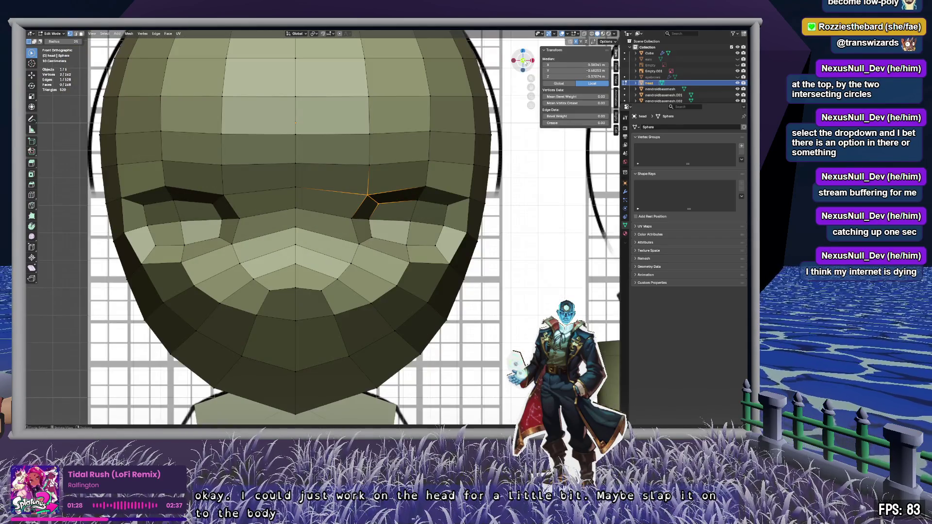
key("alt+z")
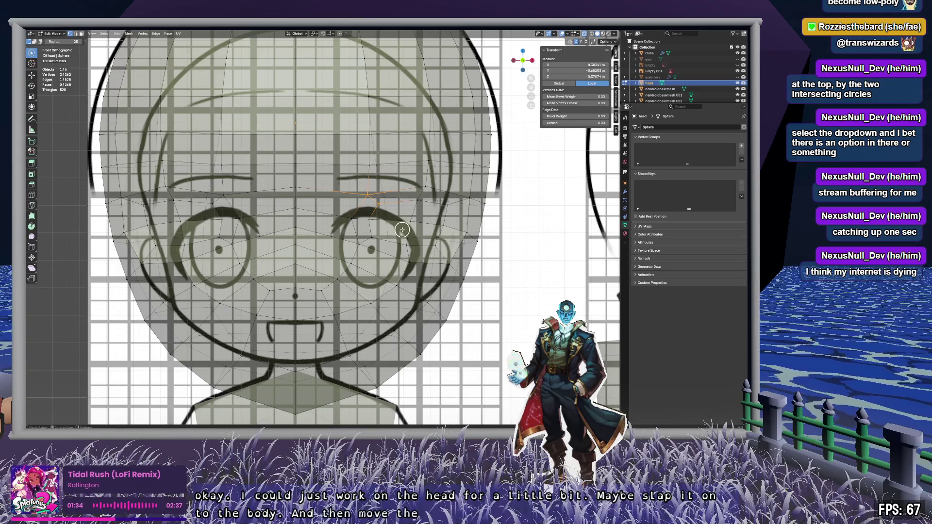
left_click_drag(381, 222, 352, 232)
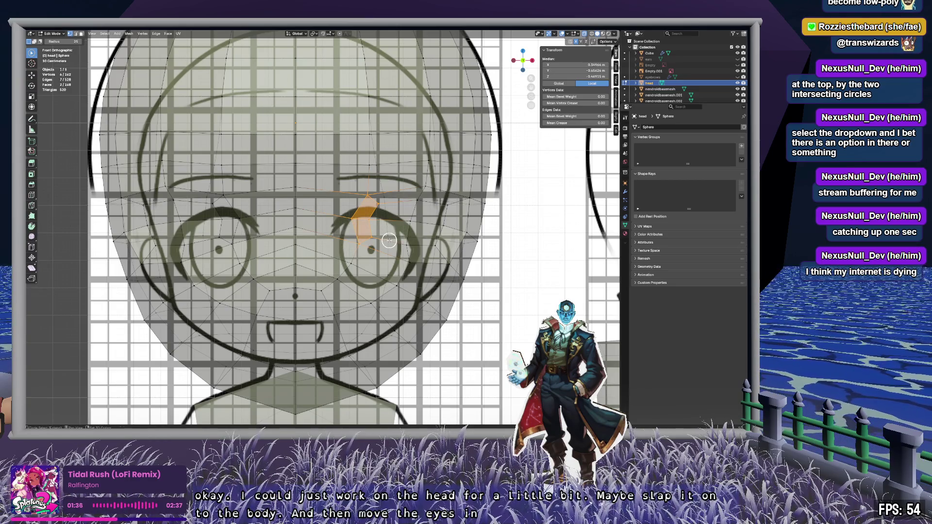
mouse_move(435, 255)
left_mouse_down()
mouse_move(459, 240)
mouse_move(466, 196)
mouse_move(420, 187)
mouse_move(412, 206)
mouse_move(432, 246)
left_mouse_up()
mouse_move(432, 247)
middle_mouse_down()
mouse_move(398, 231)
mouse_move(359, 240)
middle_mouse_up()
mouse_move(370, 302)
middle_mouse_down()
mouse_move(320, 269)
mouse_move(381, 275)
mouse_move(383, 316)
mouse_move(381, 268)
mouse_move(364, 252)
mouse_move(381, 267)
mouse_move(382, 252)
middle_mouse_up()
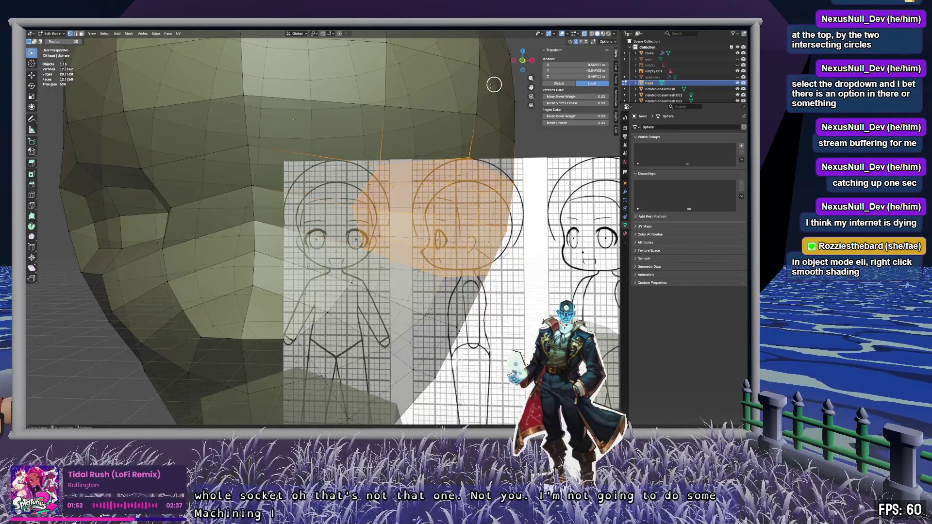
left_click(523, 61)
Step: In Object Mode, apply Shade Auto Smooth to the low-poly head
scroll(349, 203, "down", 5)
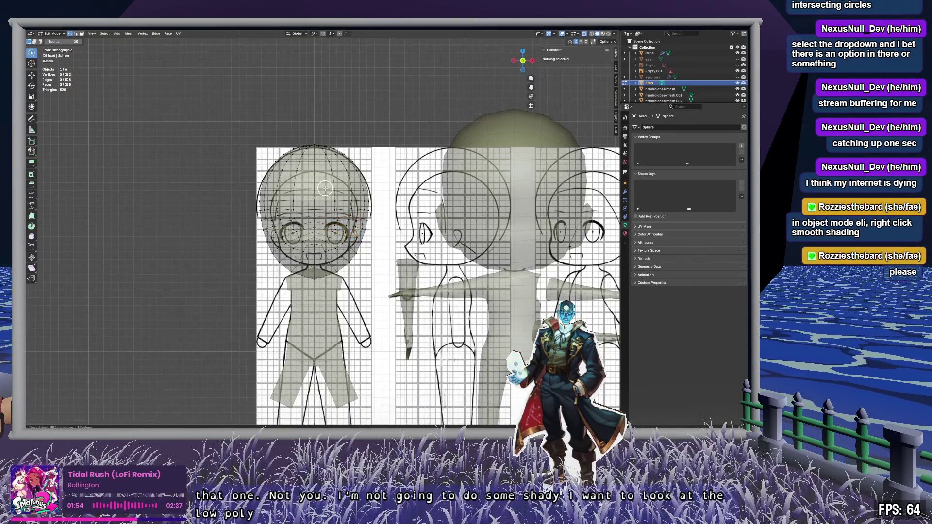
scroll(349, 203, "up", 6)
key("Tab")
mouse_move(349, 203)
middle_mouse_down()
mouse_move(350, 192)
mouse_move(311, 194)
mouse_move(324, 200)
middle_mouse_up()
scroll(348, 193, "down", 3)
scroll(348, 187, "up", 4)
right_click(324, 200)
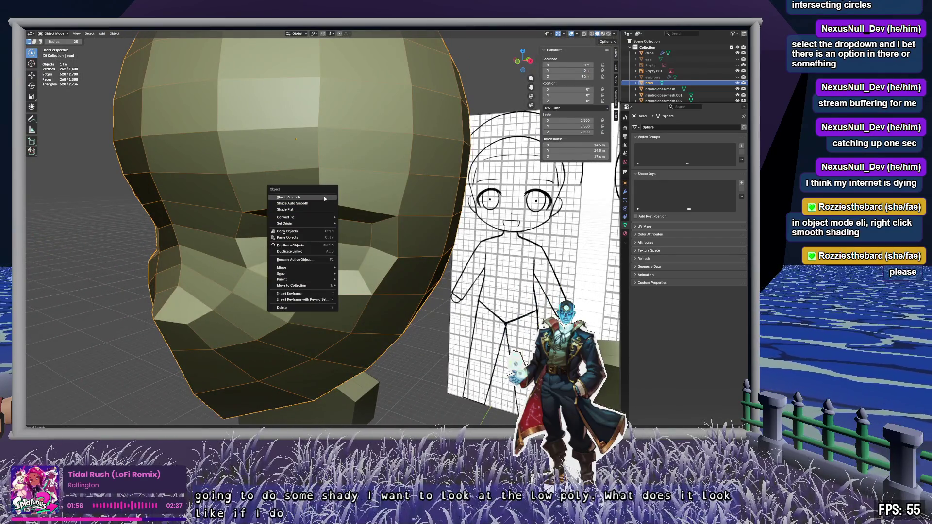
left_click(322, 204)
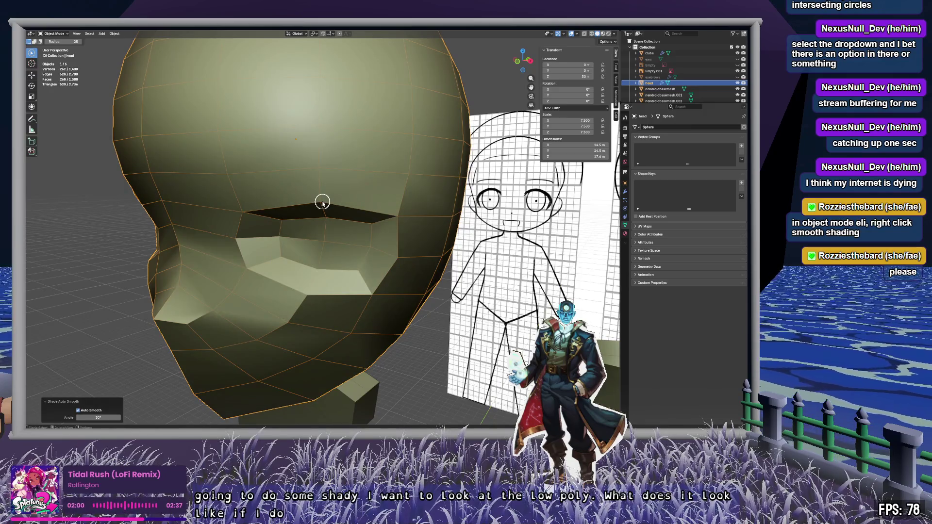
Step: Deselect and orbit around the smoothed head, ending in the straight-on front view
mouse_move(323, 203)
middle_mouse_down()
mouse_move(356, 167)
mouse_move(389, 185)
mouse_move(357, 179)
mouse_move(285, 132)
middle_mouse_up()
key("alt+a")
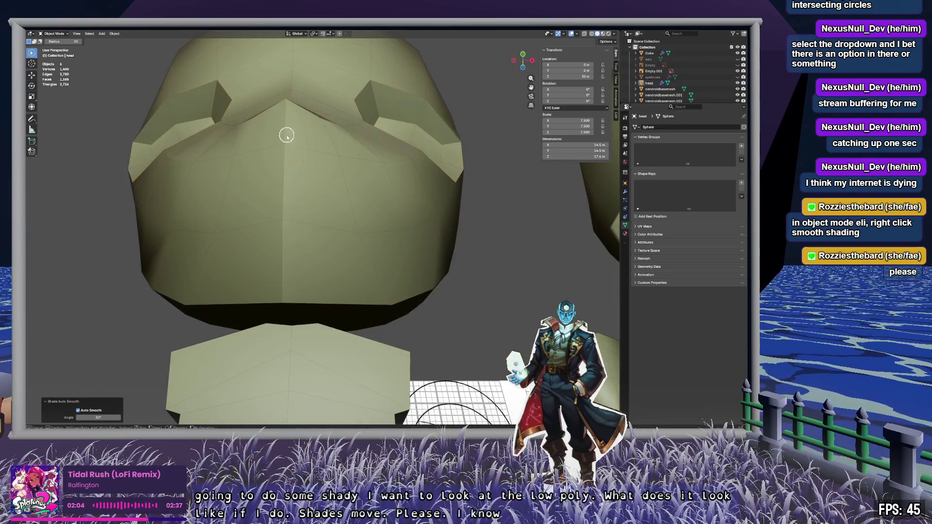
middle_click_drag(331, 213, 300, 232)
scroll(300, 233, "down", 6)
mouse_move(306, 187)
middle_mouse_down()
mouse_move(312, 253)
mouse_move(356, 250)
mouse_move(377, 200)
mouse_move(358, 277)
mouse_move(329, 273)
mouse_move(368, 277)
mouse_move(377, 247)
middle_mouse_up()
scroll(366, 268, "up", 3)
mouse_move(373, 194)
middle_mouse_down()
mouse_move(385, 189)
mouse_move(369, 177)
mouse_move(345, 185)
mouse_move(364, 191)
mouse_move(354, 184)
mouse_move(333, 190)
mouse_move(387, 185)
mouse_move(390, 193)
middle_mouse_up()
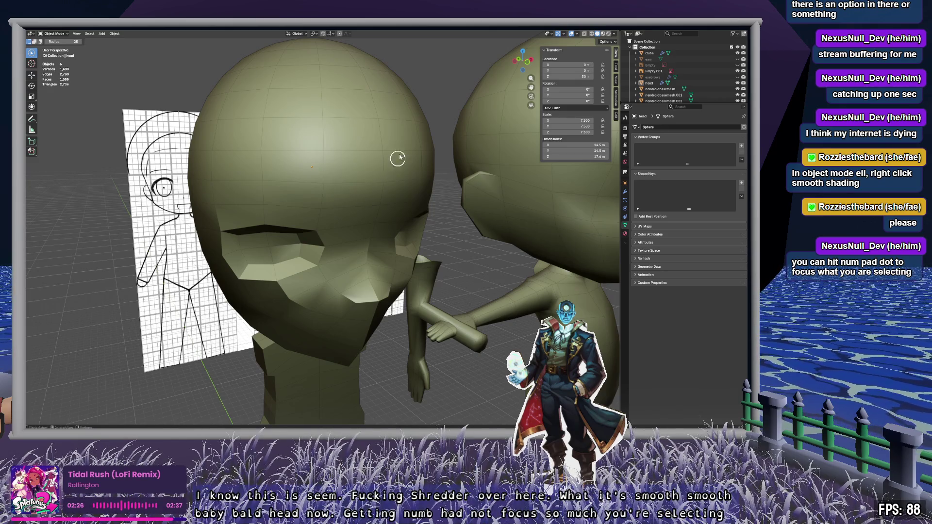
left_click(529, 63)
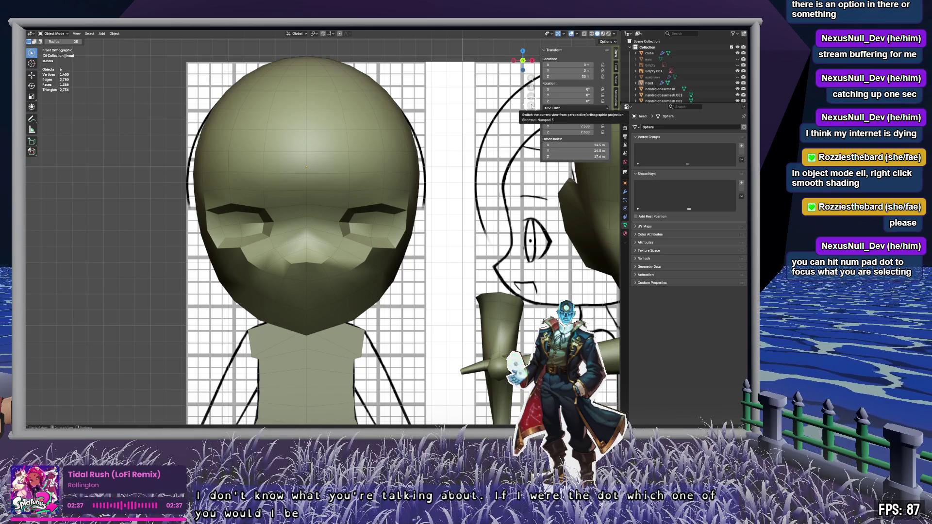
Step: Enter Edit Mode on the smooth-shaded 162-vertex head over the front drawing
right_click(523, 58)
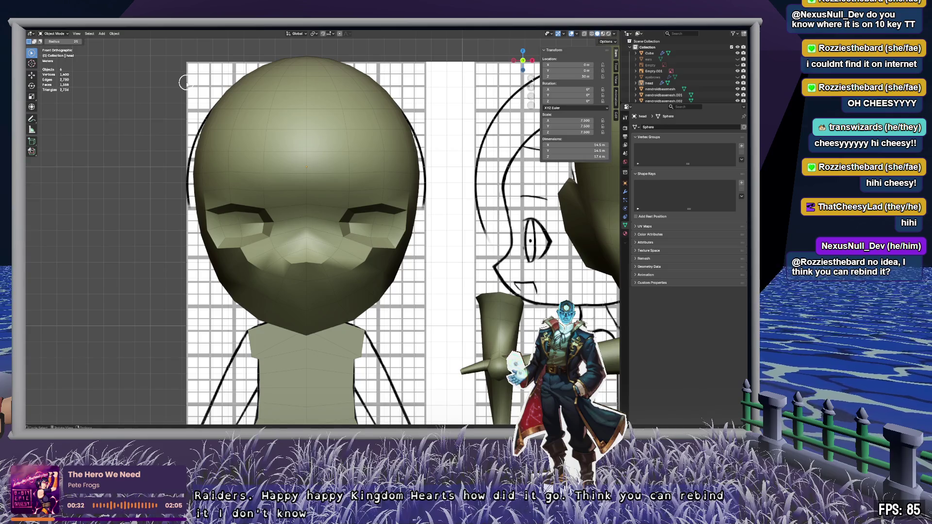
left_click(44, 32)
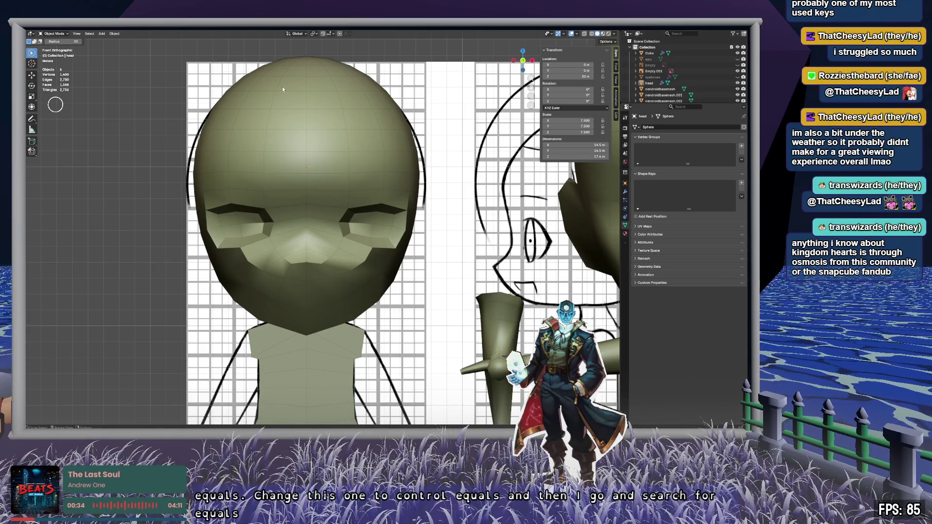
key("Tab")
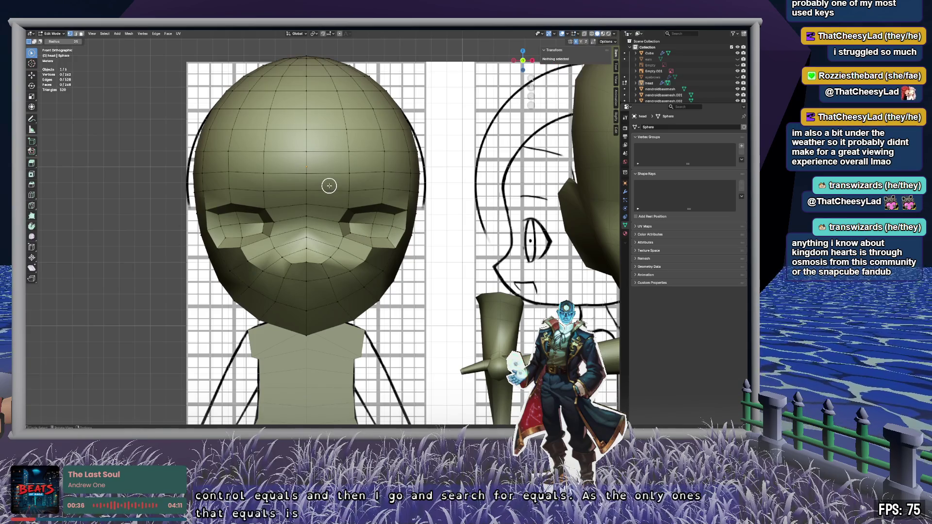
Step: Return to object mode, select and frame the head, and snap to the front view
key("Tab")
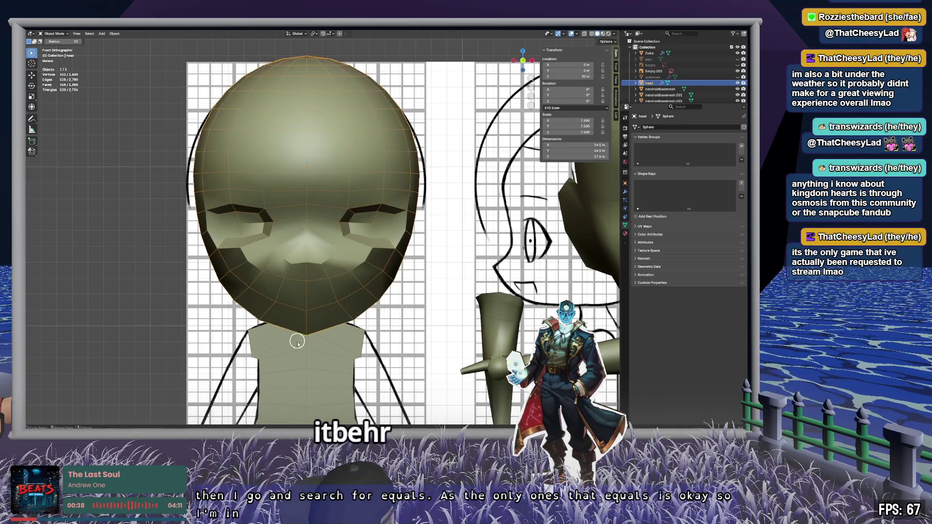
key("KP_Decimal")
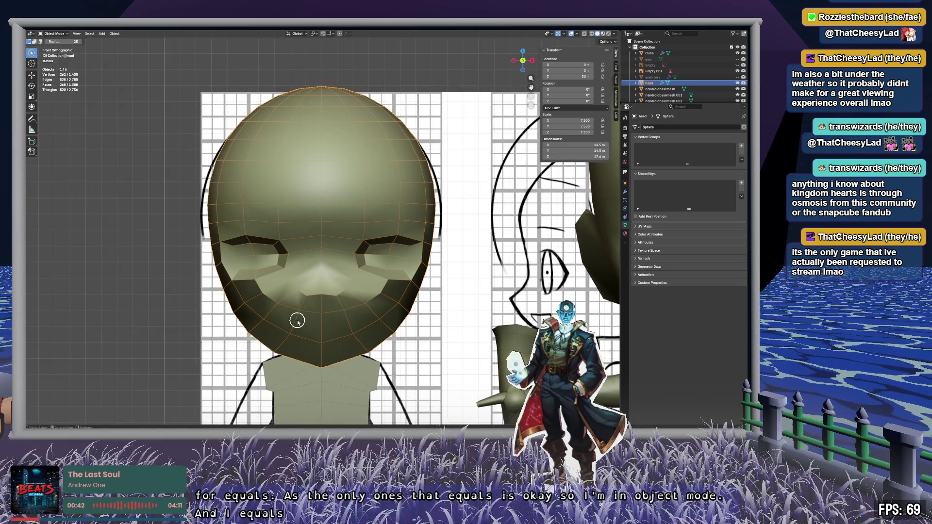
scroll(297, 321, "down", 10)
mouse_move(318, 303)
middle_mouse_down()
mouse_move(385, 289)
mouse_move(506, 327)
middle_mouse_up()
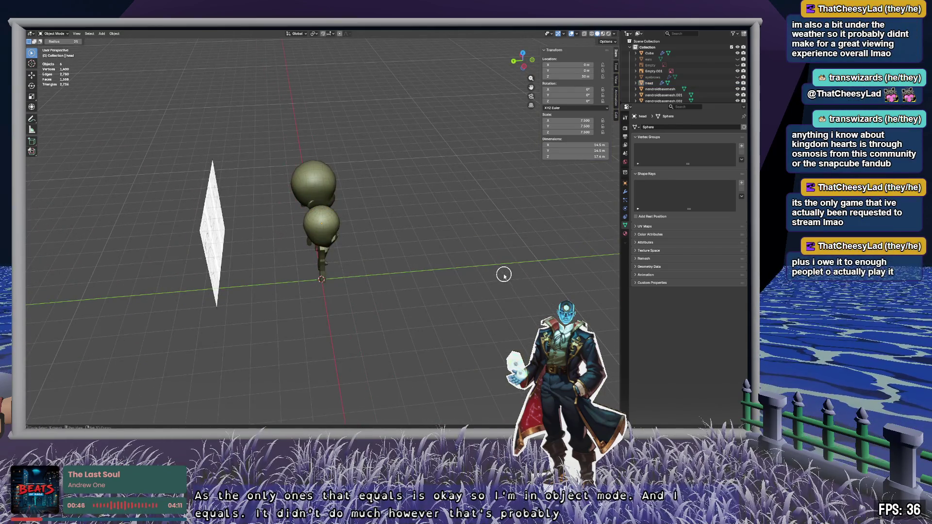
middle_click_drag(504, 276, 385, 314)
left_click_drag(38, 265, 34, 265)
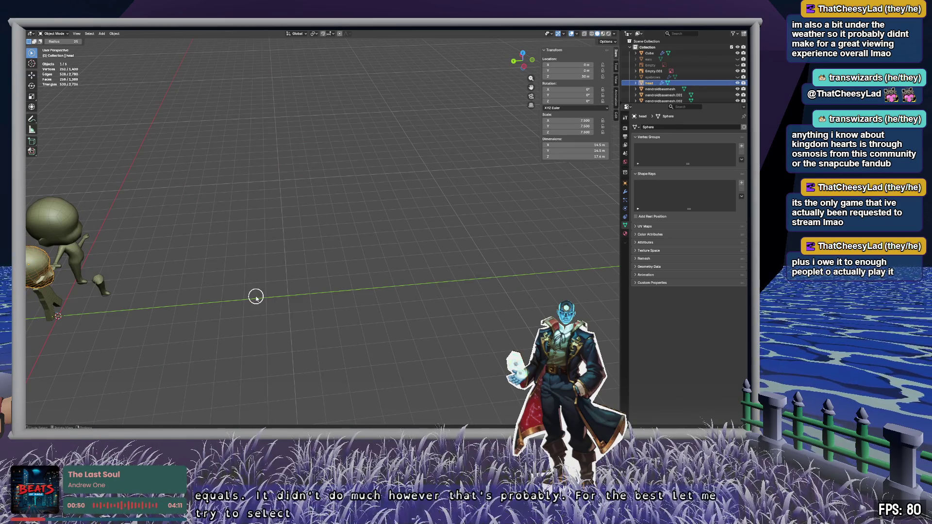
key("KP_Decimal")
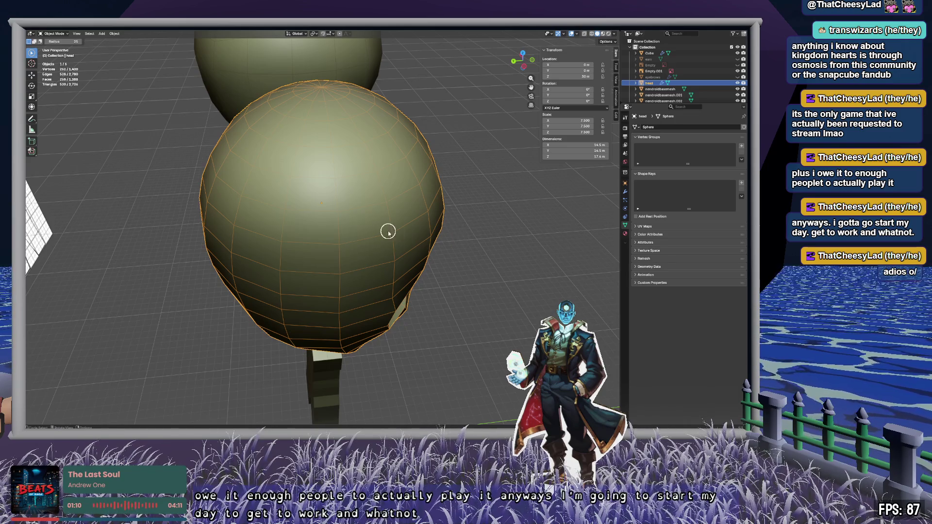
mouse_move(432, 241)
middle_mouse_down()
mouse_move(370, 208)
mouse_move(322, 233)
mouse_move(364, 166)
mouse_move(330, 224)
mouse_move(349, 162)
mouse_move(349, 227)
middle_mouse_up()
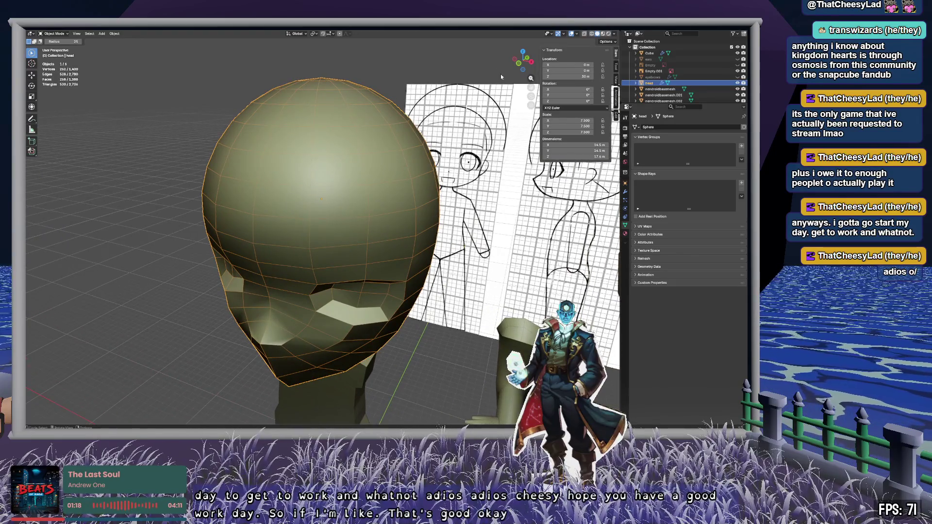
left_click(519, 63)
mouse_move(422, 187)
middle_mouse_down()
mouse_move(406, 210)
mouse_move(352, 191)
mouse_move(414, 256)
mouse_move(406, 289)
middle_mouse_up()
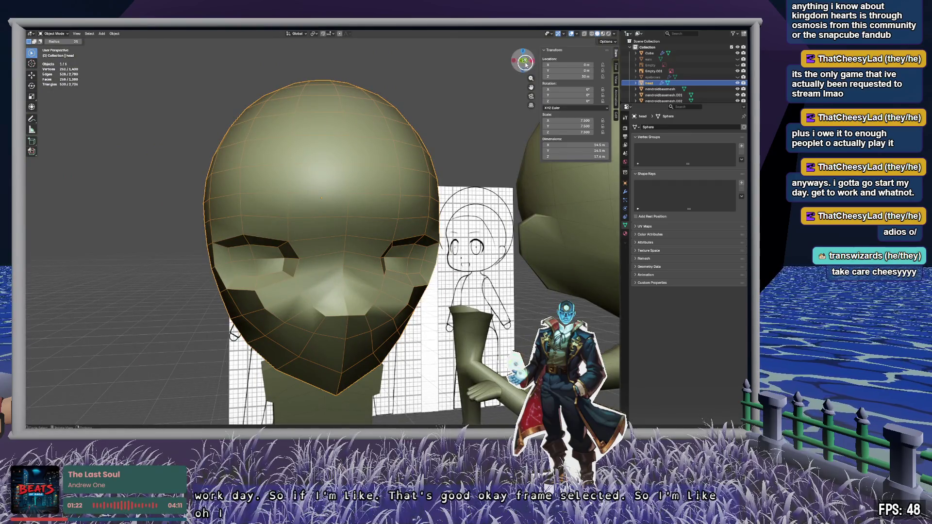
left_click(523, 62)
Step: Reselect and frame the head in Front Orthographic and turn on X-ray over the reference
middle_click_drag(466, 289, 409, 239, "shift")
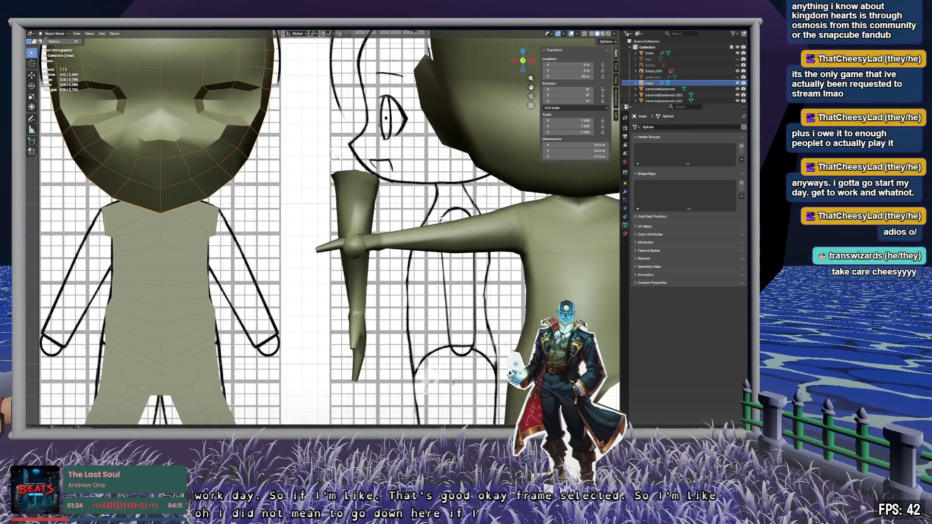
key("KP_Decimal")
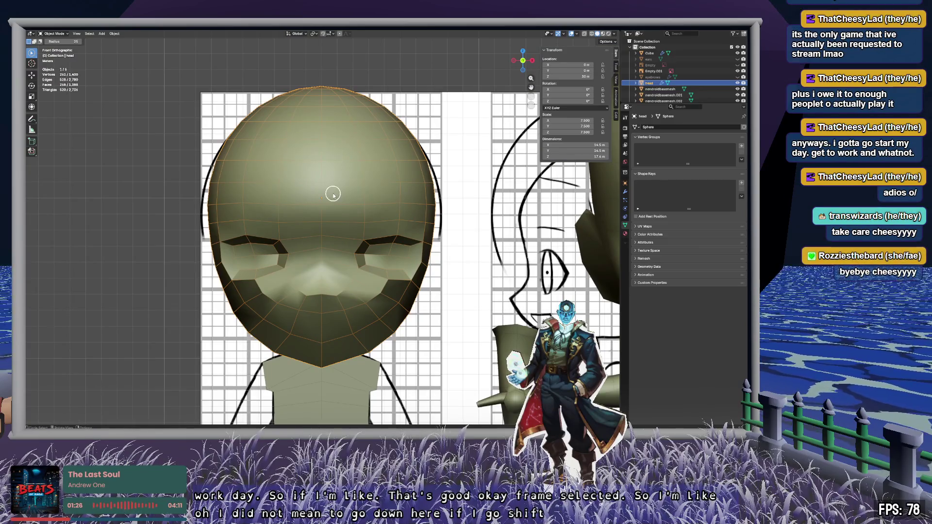
scroll(333, 194, "down", 3)
left_click(392, 130)
mouse_move(391, 130)
middle_mouse_down("shift")
mouse_move(323, 100)
mouse_move(196, 131)
middle_mouse_up("shift")
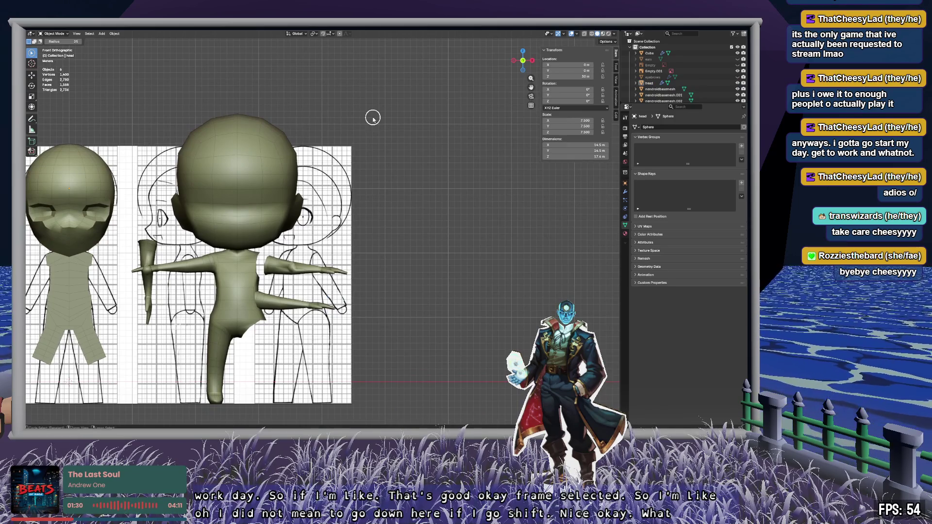
left_click(66, 187)
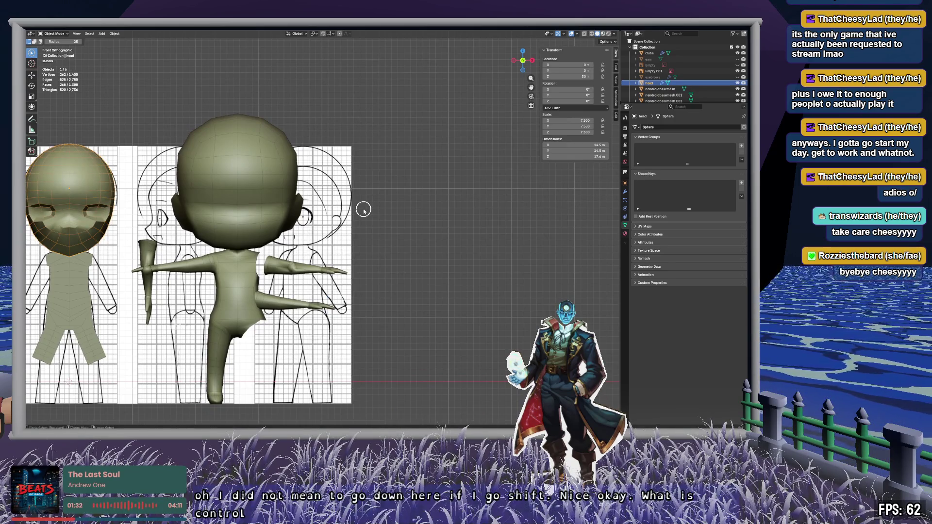
key("KP_Decimal")
mouse_move(369, 202)
middle_mouse_down()
mouse_move(339, 191)
mouse_move(368, 202)
mouse_move(350, 225)
mouse_move(384, 194)
mouse_move(311, 110)
mouse_move(380, 201)
middle_mouse_up()
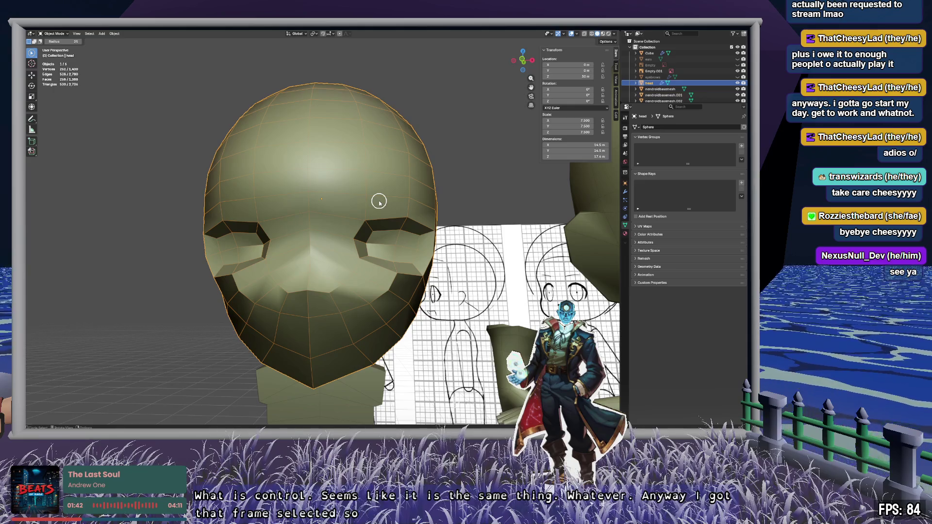
left_click(522, 61)
key("alt+z")
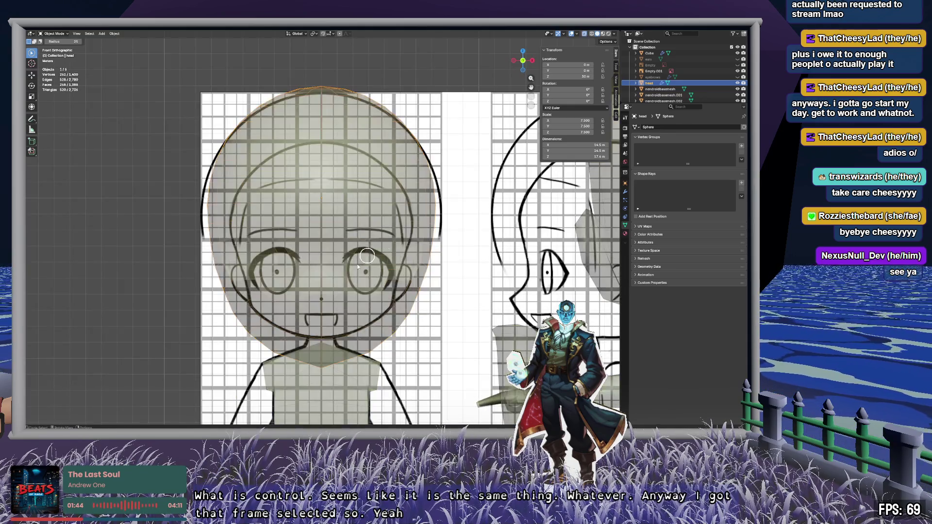
Step: Enter edit mode on the front-facing head and select the vertices around the right eye
scroll(387, 272, "up", 5)
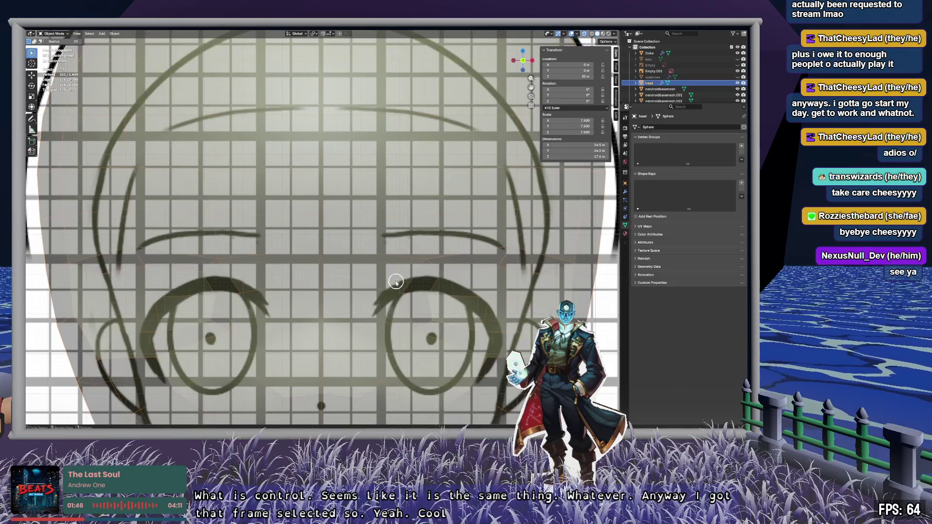
middle_click_drag(450, 288, 450, 289)
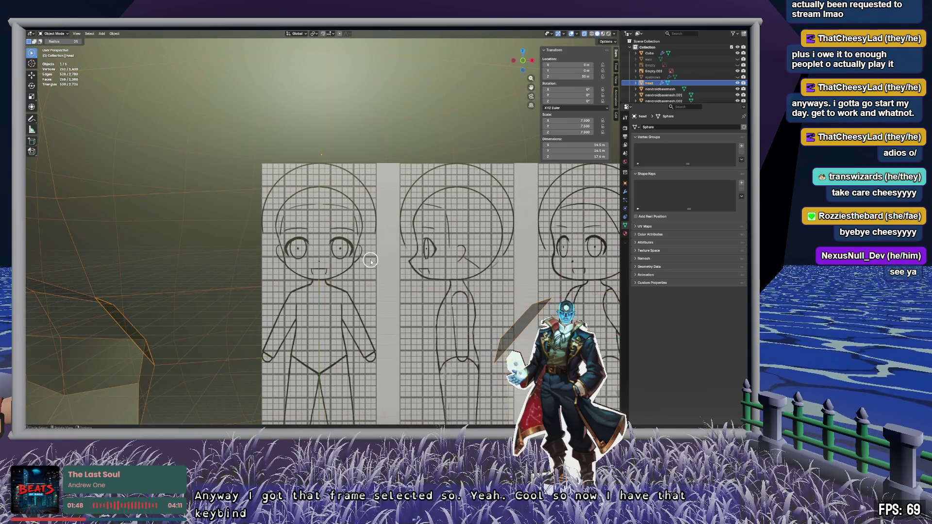
key("KP_Decimal")
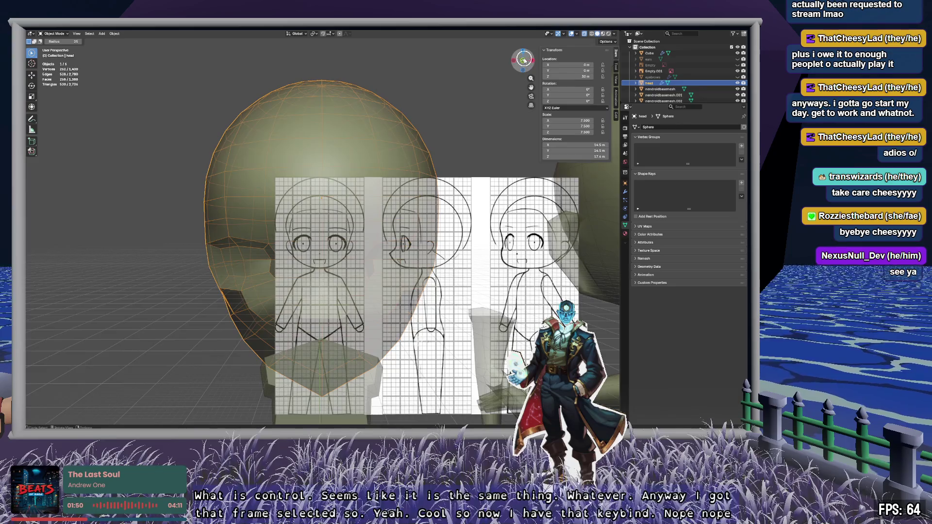
left_click(524, 59)
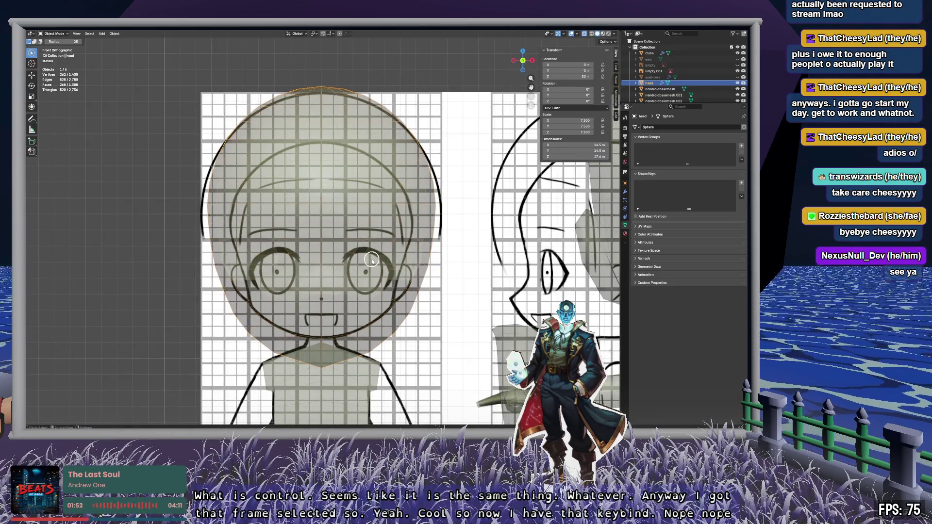
key("Tab")
middle_click_drag(404, 280, 358, 252, "shift")
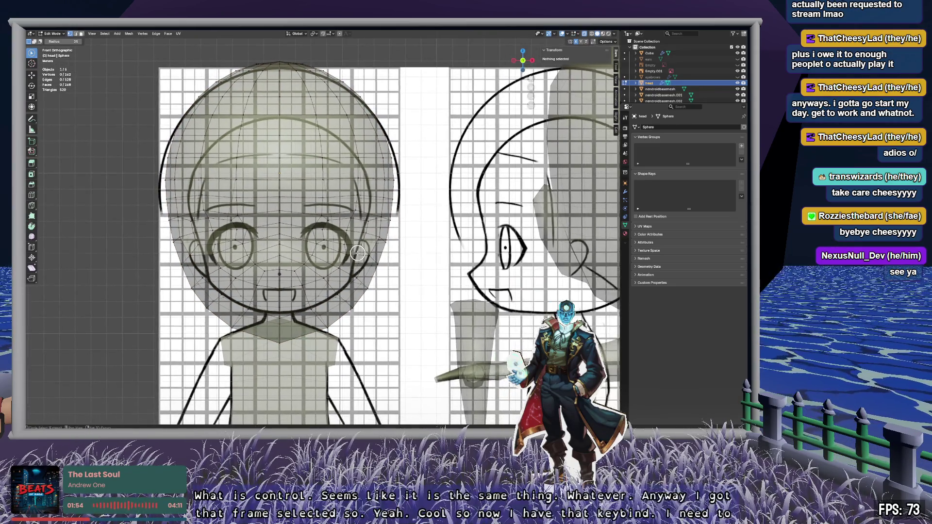
left_click_drag(325, 226, 325, 223)
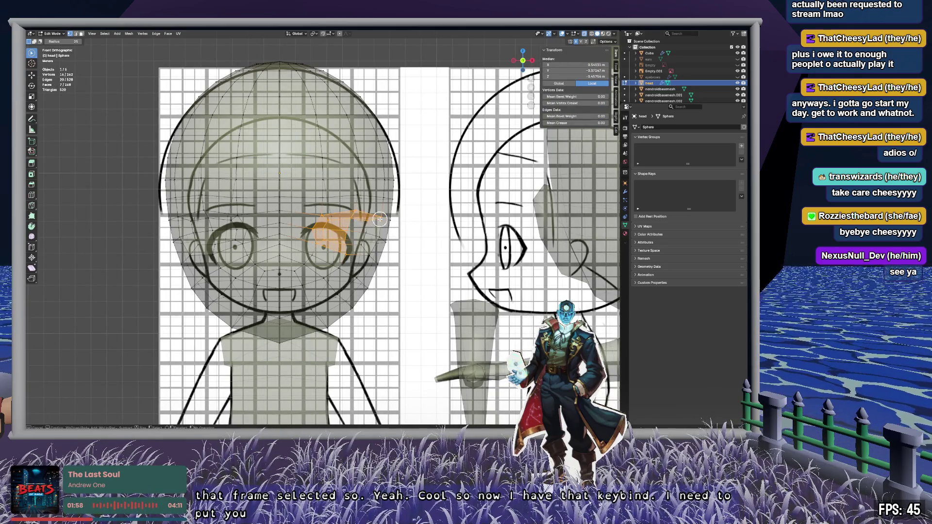
mouse_move(369, 250)
middle_mouse_down()
mouse_move(386, 243)
mouse_move(313, 229)
mouse_move(388, 226)
middle_mouse_up()
middle_click_drag(281, 174, 375, 245)
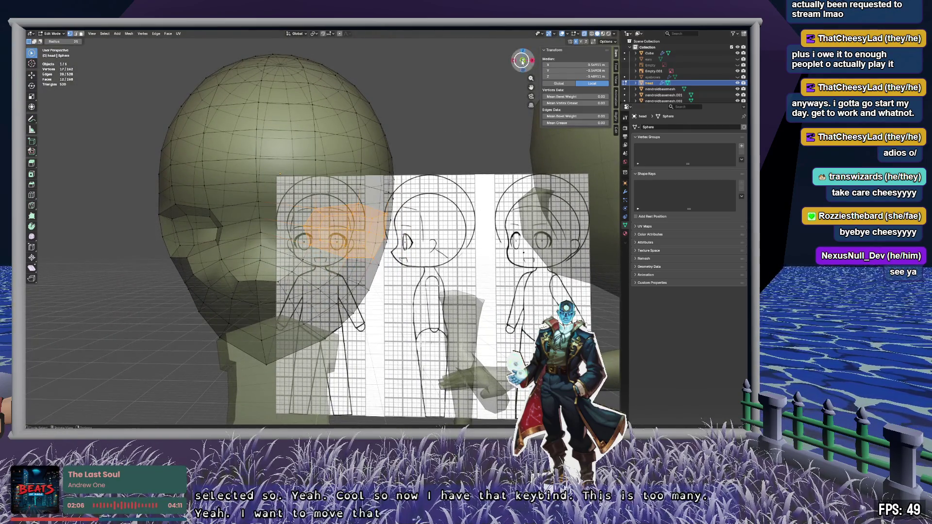
key("KP_1")
scroll(374, 245, "up", 5)
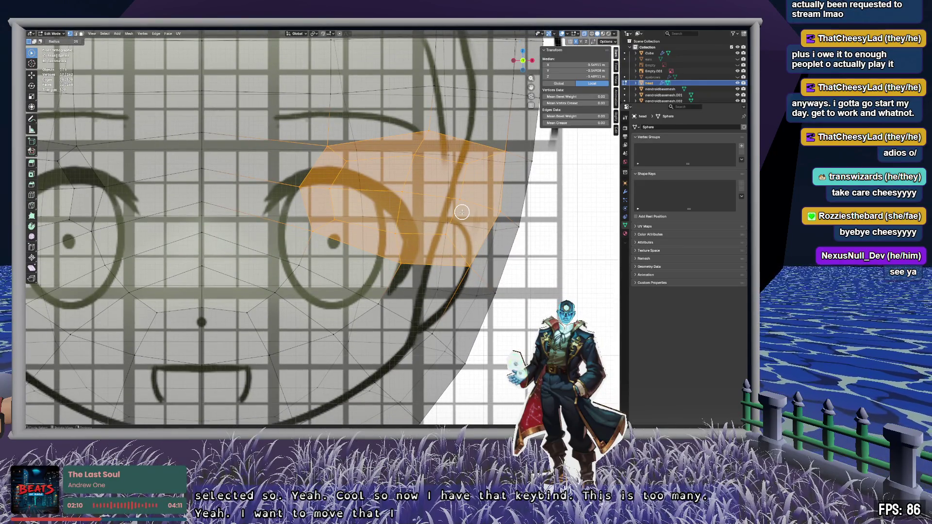
Step: Turn on proportional editing and move a single vertex beside the right eye
key("alt+a")
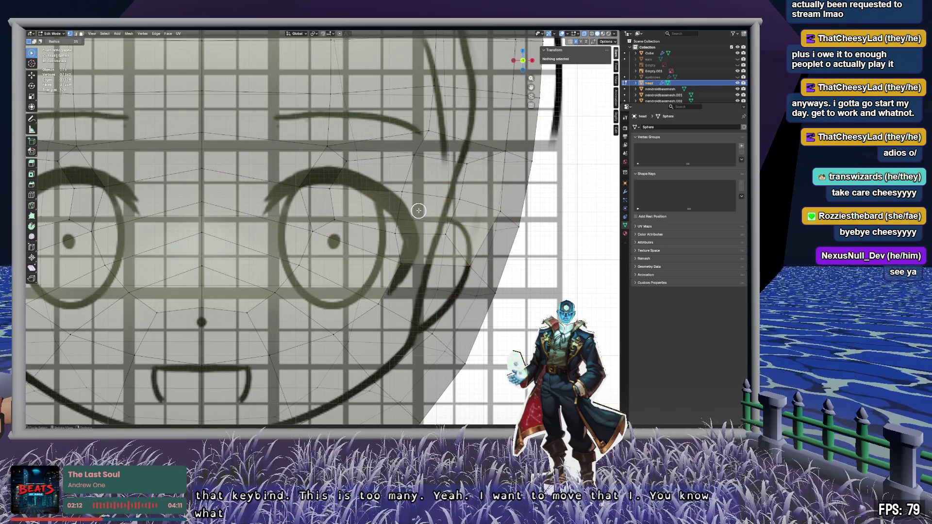
left_click(404, 192)
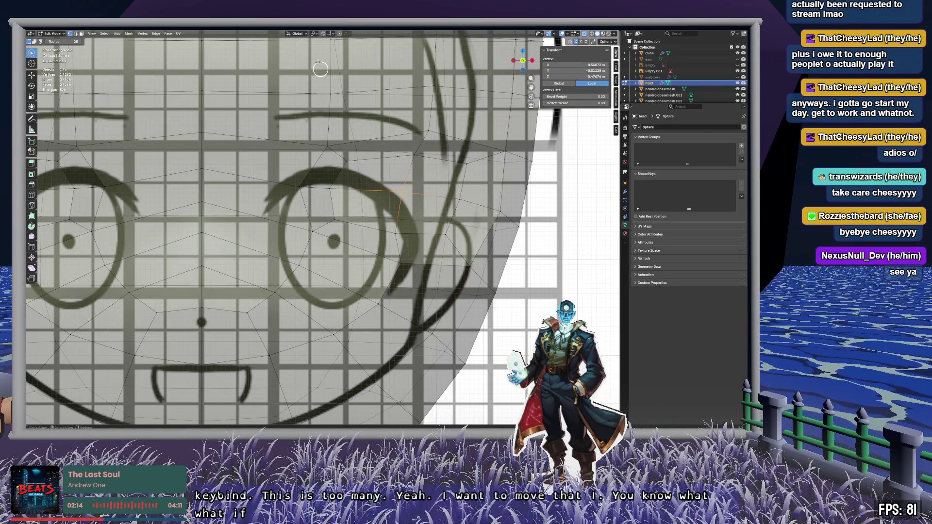
left_click(339, 34)
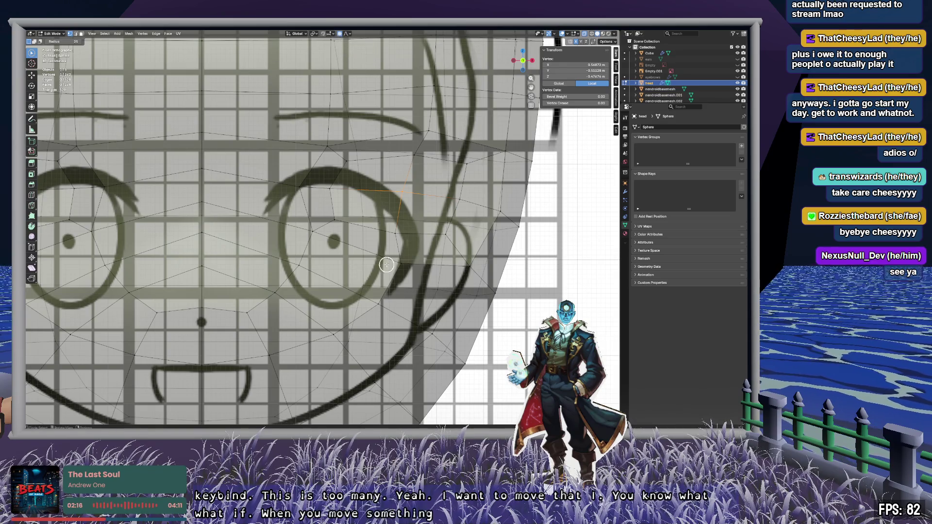
key("g")
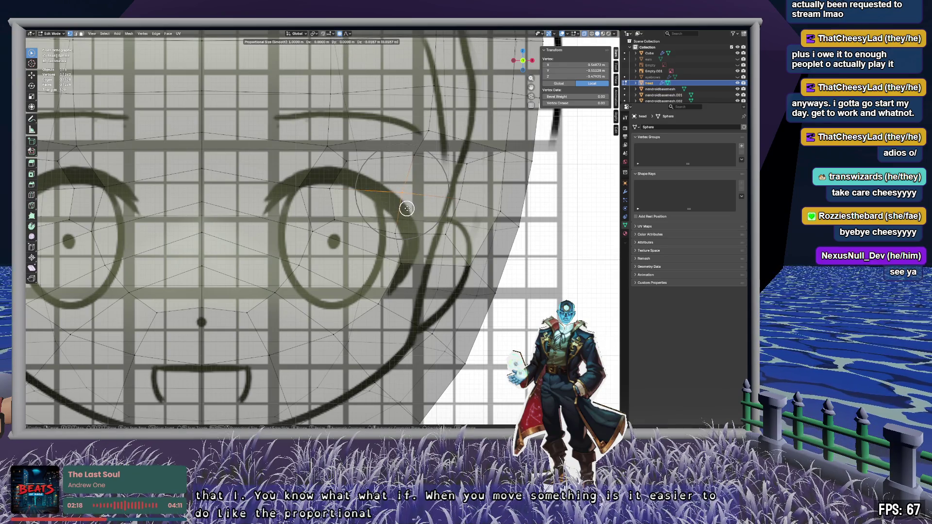
scroll(408, 210, "down", 20)
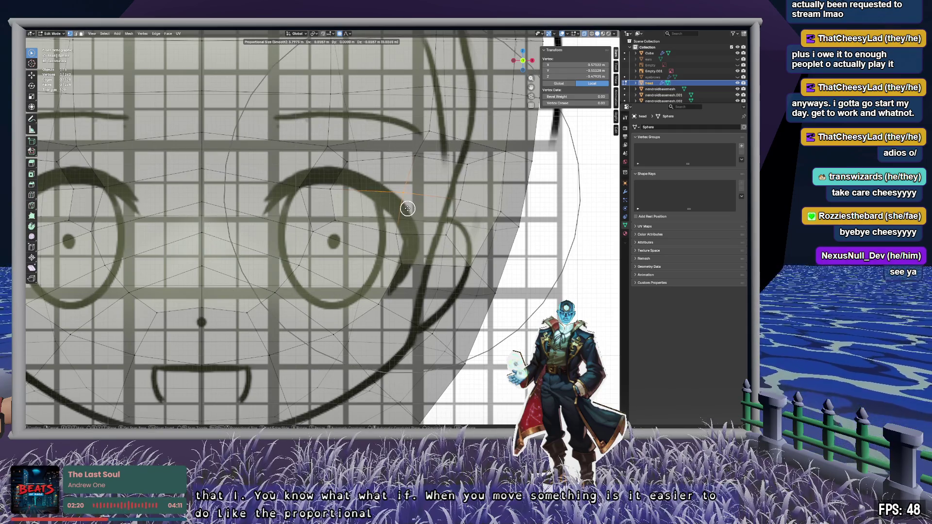
scroll(408, 209, "up", 3)
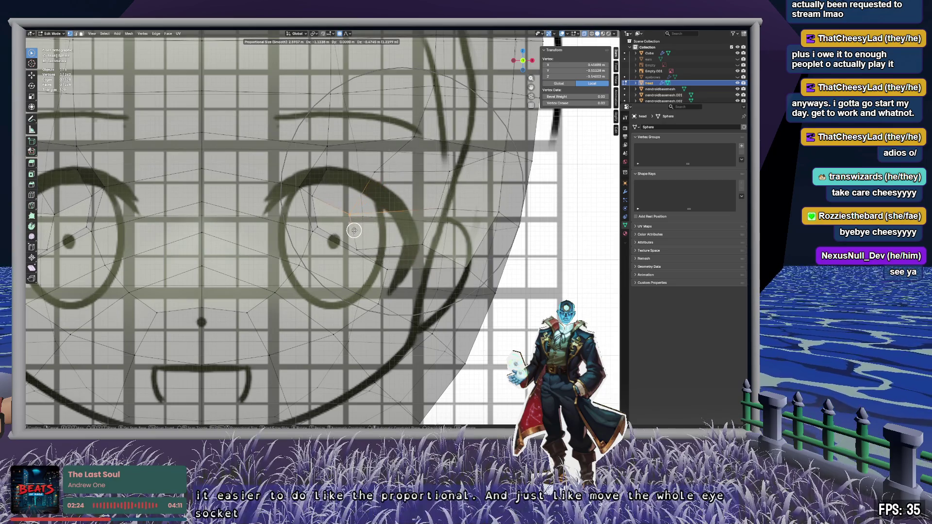
left_click(473, 187)
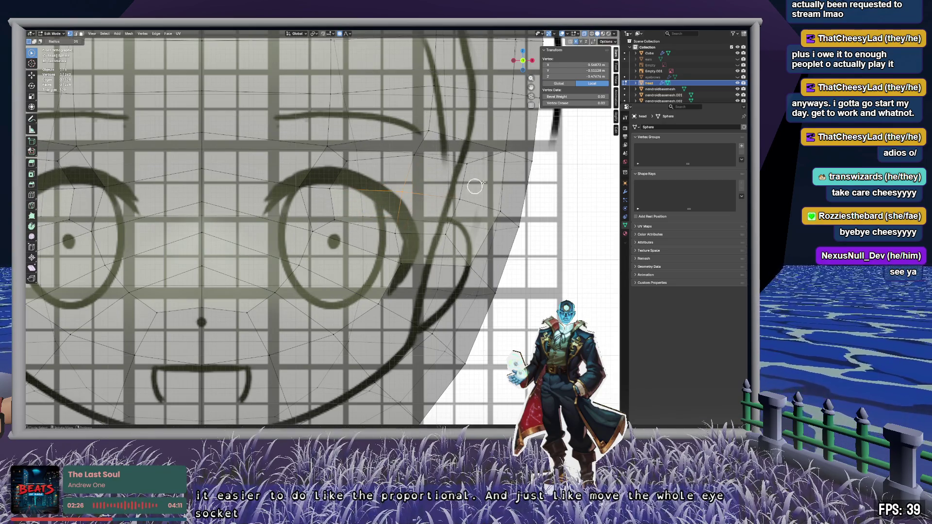
mouse_move(467, 162)
left_mouse_down()
mouse_move(432, 229)
mouse_move(348, 170)
left_mouse_up()
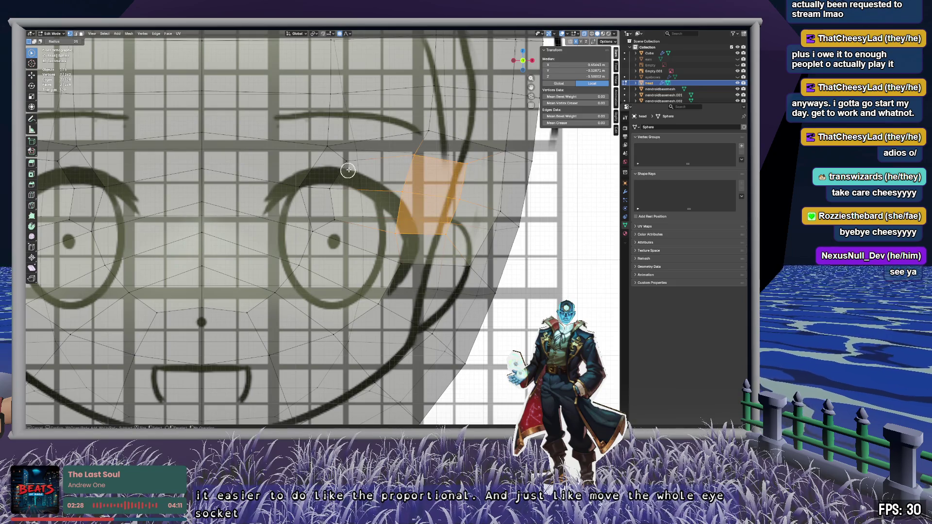
key("alt+a")
Step: With X-ray off, select the eye-socket faces and move them up and right with falloff
key("alt+z")
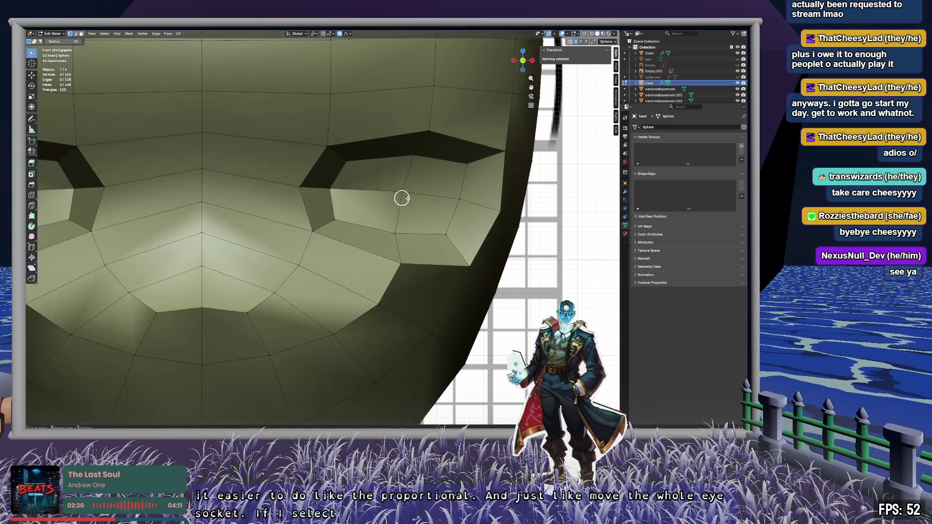
mouse_move(419, 188)
left_mouse_down()
mouse_move(364, 194)
mouse_move(408, 187)
left_mouse_up()
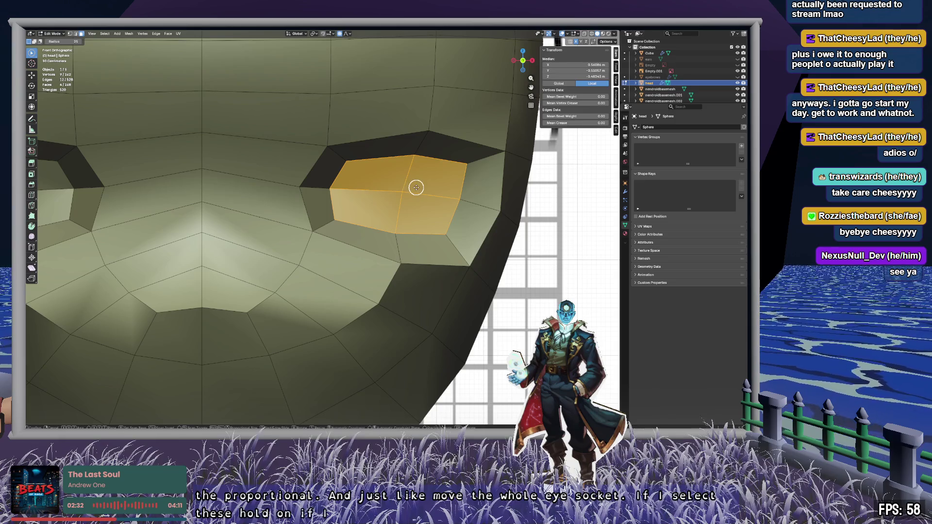
key("g")
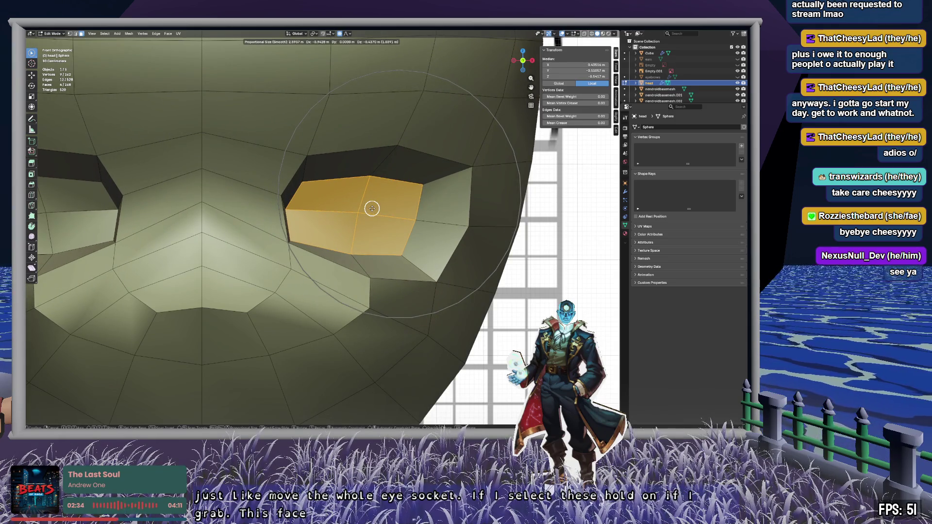
left_click(419, 200)
mouse_move(432, 152)
left_mouse_down()
mouse_move(474, 183)
mouse_move(437, 233)
mouse_move(353, 213)
mouse_move(394, 163)
left_mouse_up()
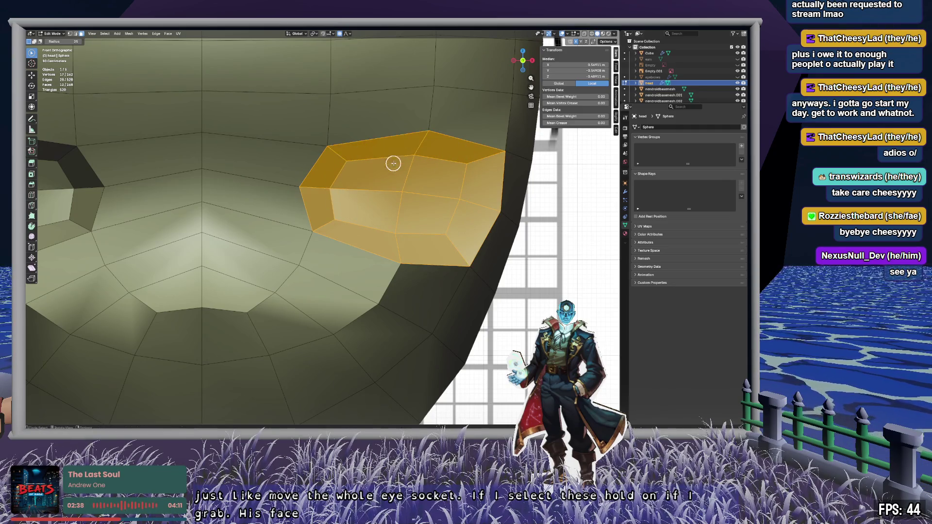
key("g")
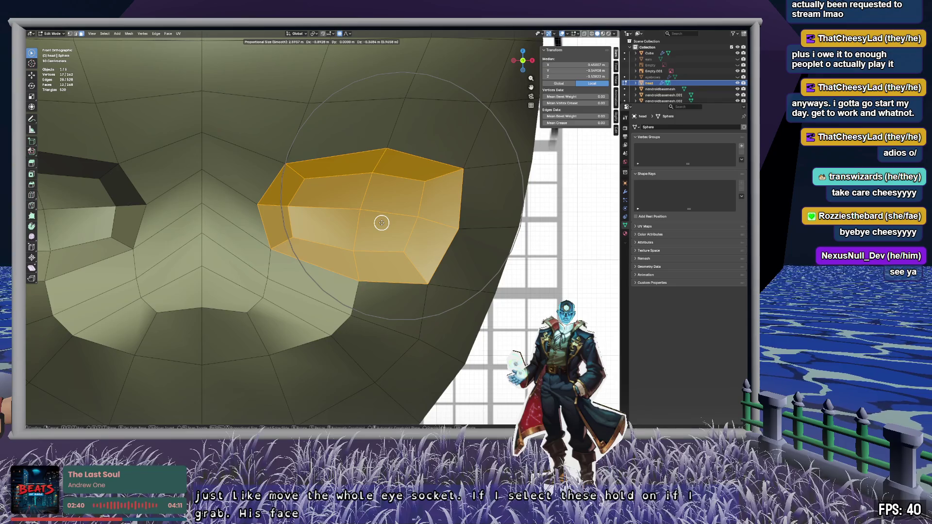
right_click(382, 222)
left_click(522, 60)
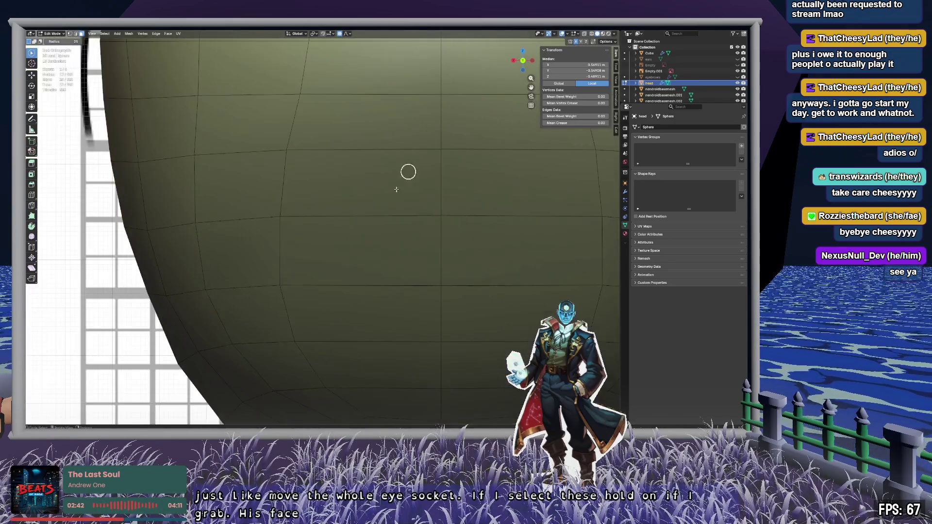
left_click(523, 60)
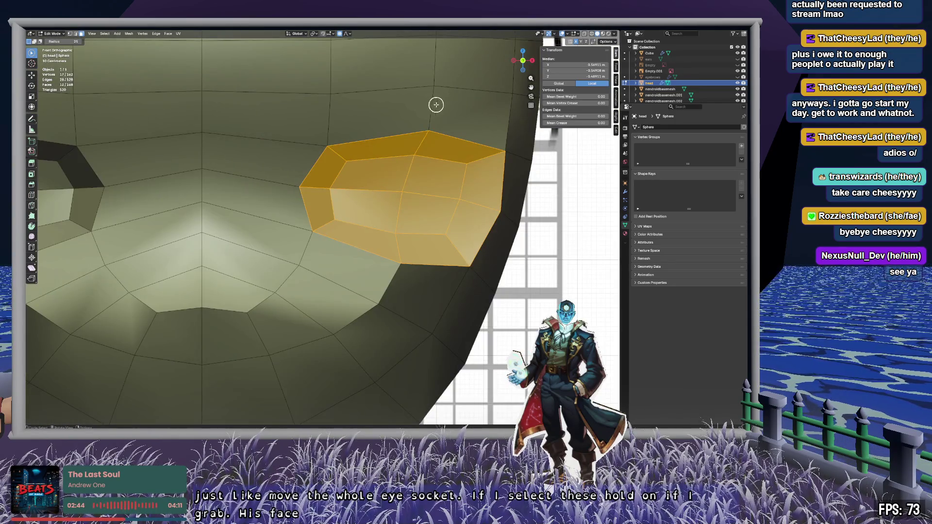
key("g")
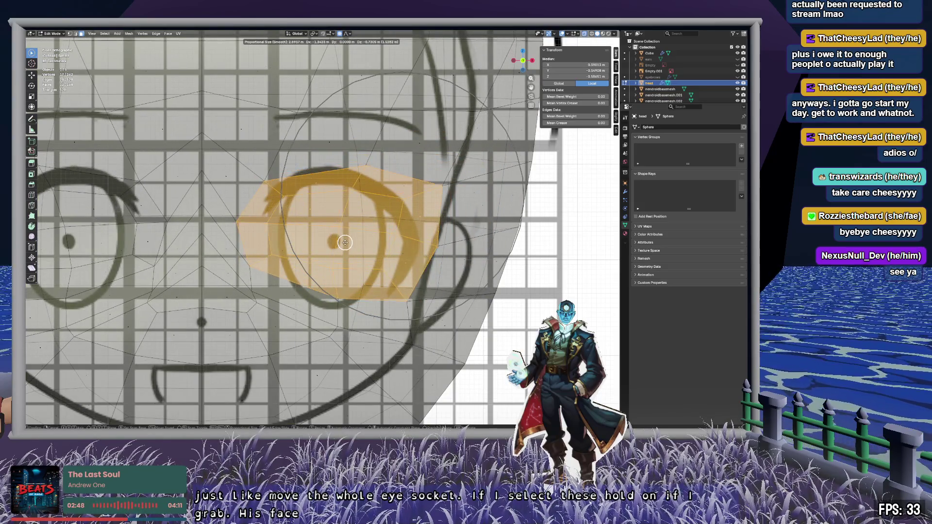
left_click(345, 247)
Step: Scale the eye-socket faces down to 0.916, then leave X-ray and clear the selection
key("s")
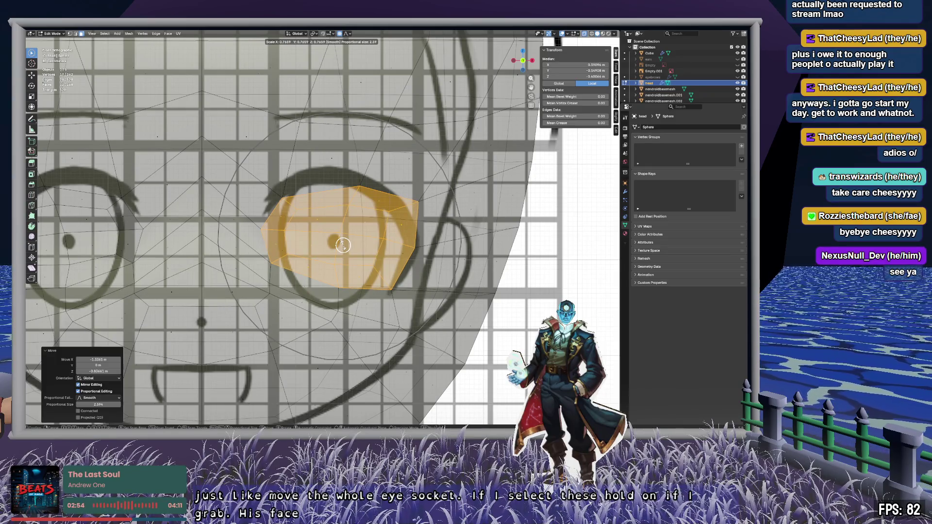
left_click(343, 245)
scroll(343, 245, "down", 3)
key("c")
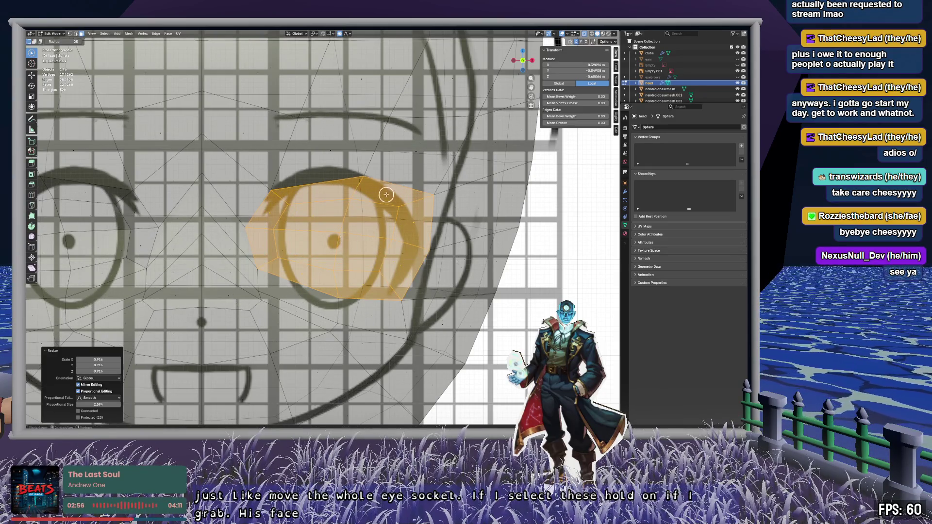
scroll(384, 193, "down", 2)
key("alt+z")
key("alt+a")
mouse_move(385, 239)
middle_mouse_down()
mouse_move(433, 241)
mouse_move(360, 235)
middle_mouse_up()
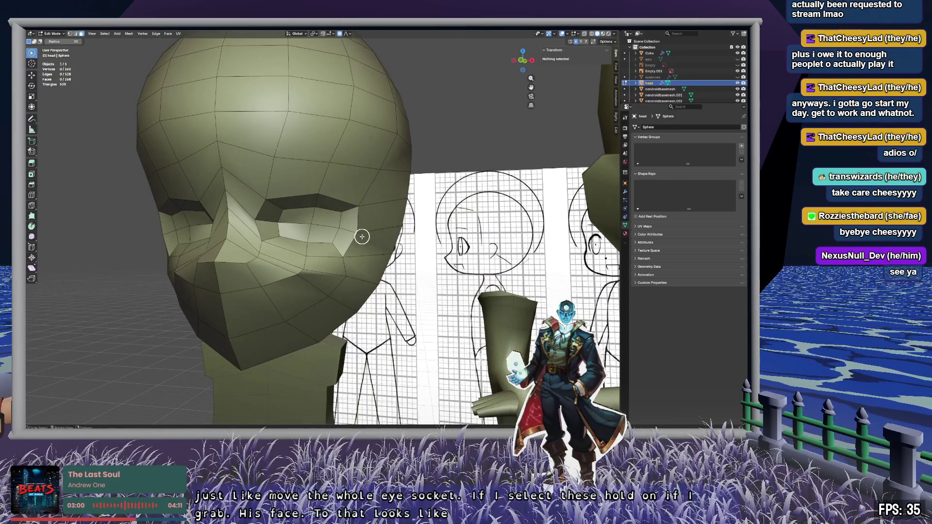
scroll(348, 225, "up", 3)
scroll(348, 225, "down", 8)
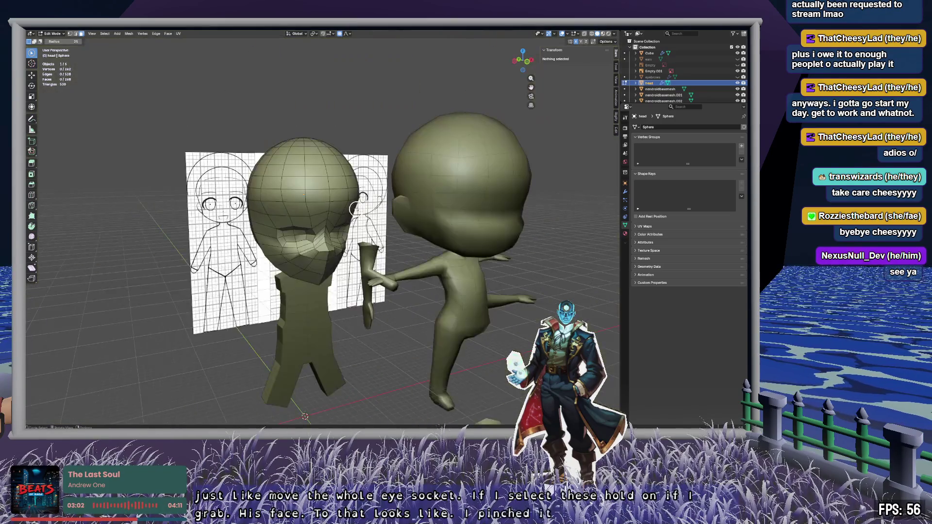
mouse_move(348, 202)
middle_mouse_down()
mouse_move(297, 202)
mouse_move(406, 210)
mouse_move(359, 200)
mouse_move(307, 220)
middle_mouse_up()
scroll(326, 196, "up", 5)
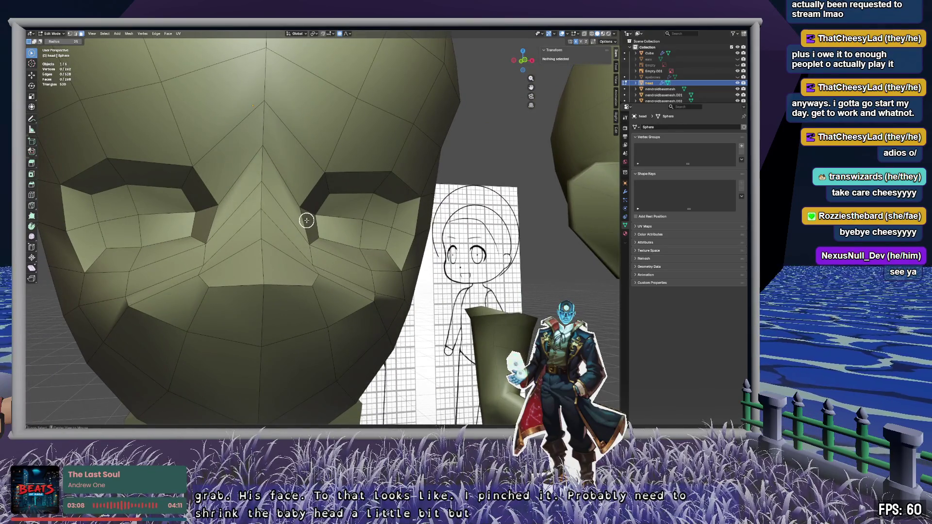
left_click(212, 97)
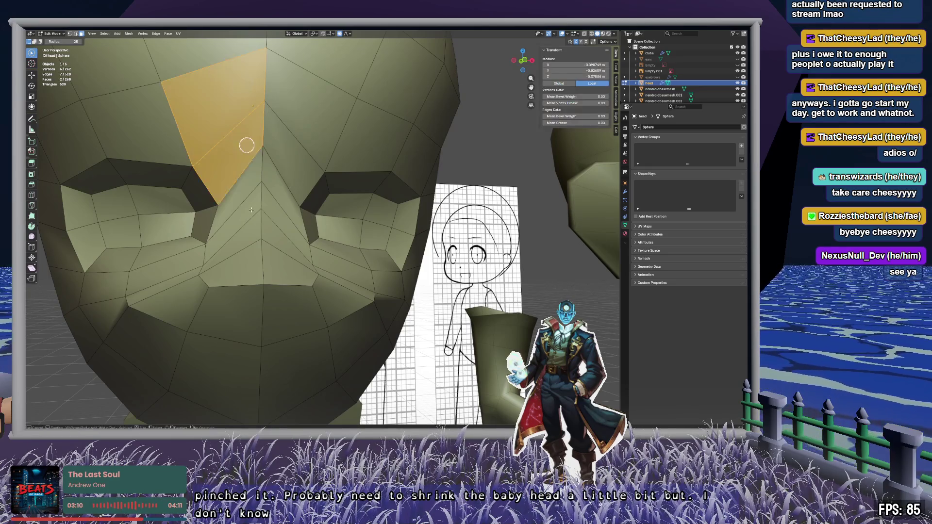
left_click(245, 146)
left_click(330, 121)
left_click(476, 158)
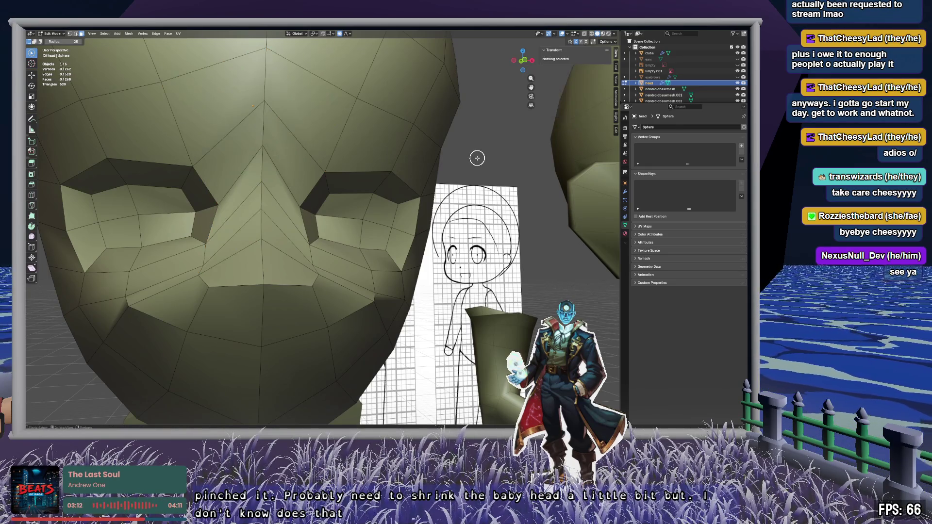
key("a")
key("KP_Decimal")
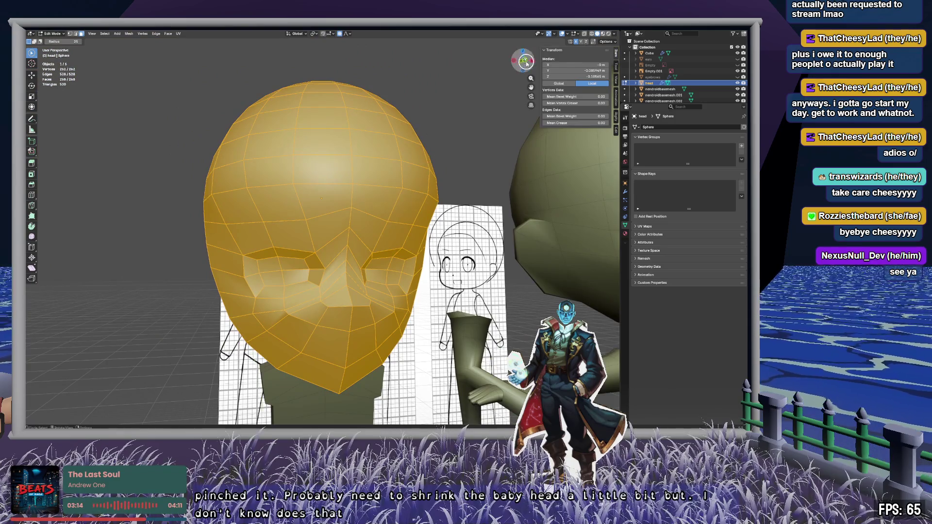
left_click(523, 61)
left_click(455, 139)
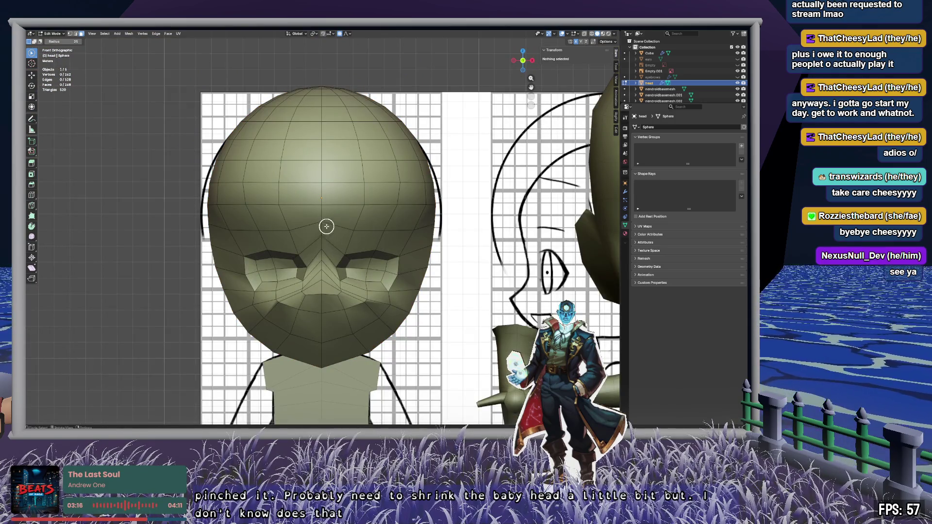
left_click_drag(321, 233, 319, 285)
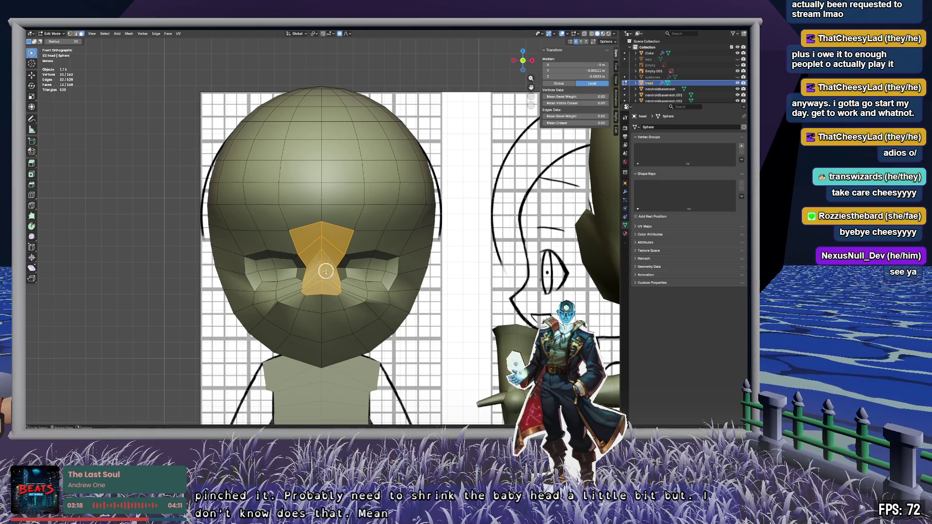
Step: Switch to vertex mode and select the vertices along the nose centre line
scroll(324, 275, "up", 8)
middle_click_drag(346, 307, 344, 146, "shift")
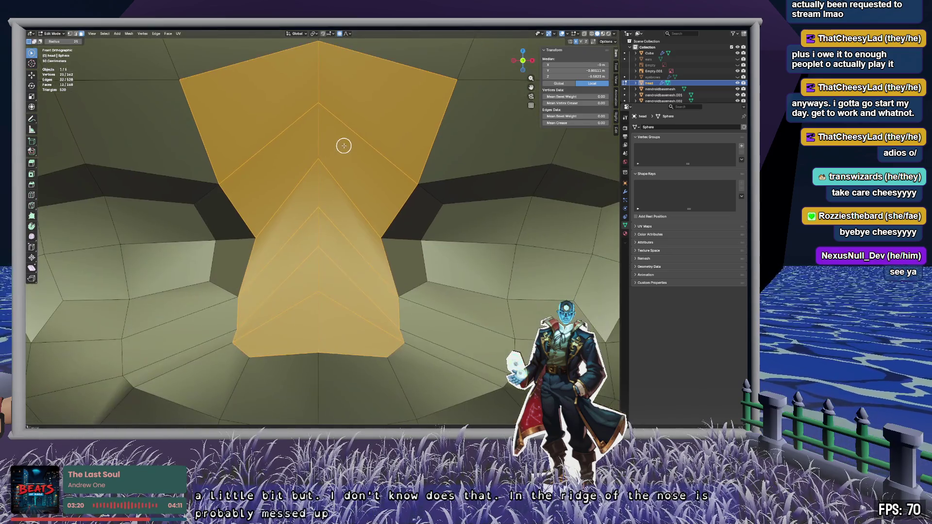
left_click(313, 81)
key("1")
left_click_drag(319, 83, 318, 214)
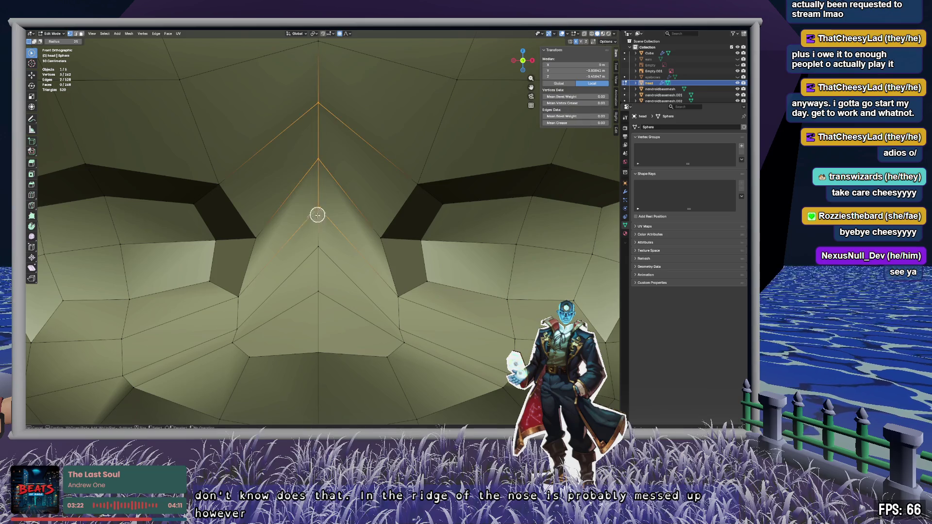
key("g")
key("g")
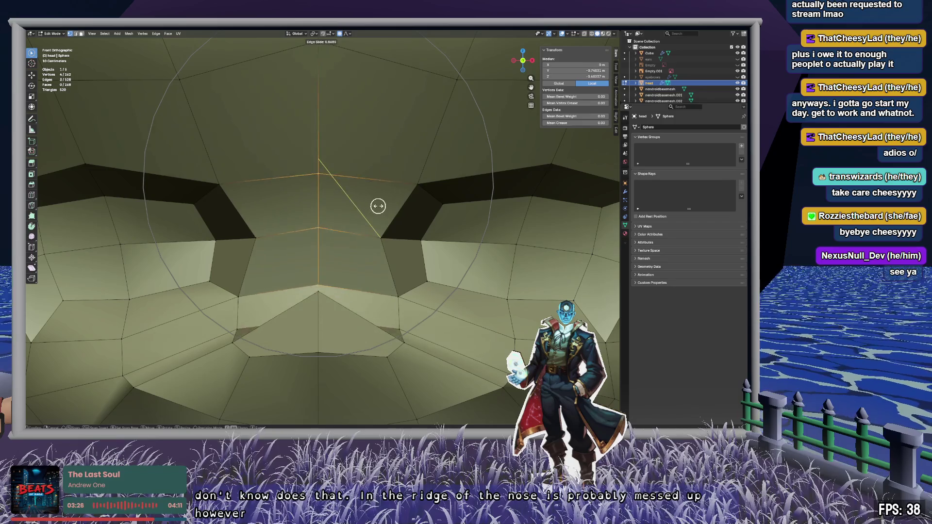
right_click(260, 160)
Step: Slide the top vertex of the nose ridge down toward the point between the eyes
key("c")
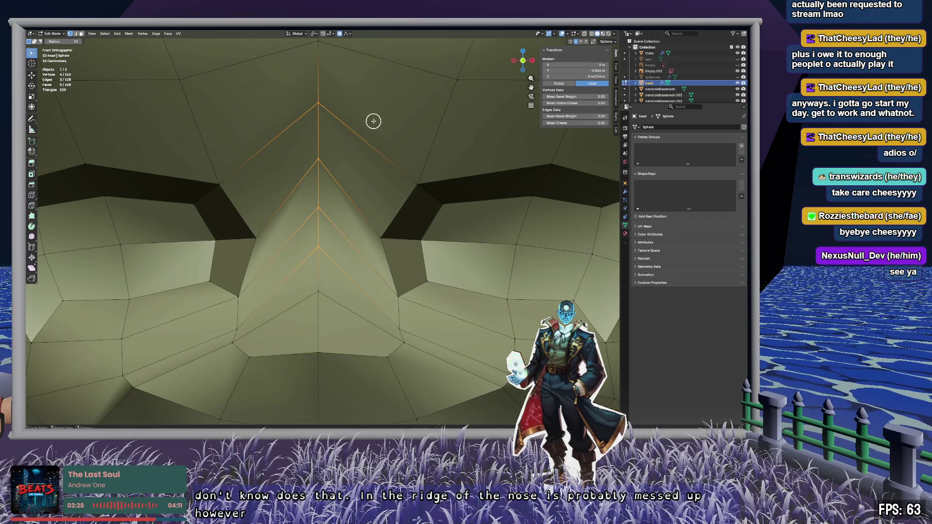
left_click(350, 129)
key("shift+v")
left_click(322, 169)
key("g")
left_click(316, 205)
key("g")
key("g")
left_click(318, 231)
Step: Turn off proportional editing and deselect the nose vertex
key("w")
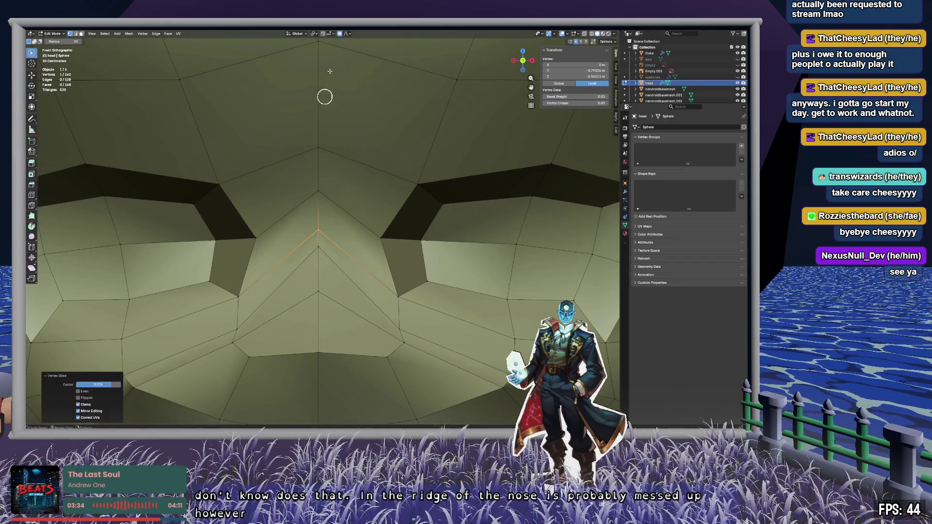
left_click(341, 34)
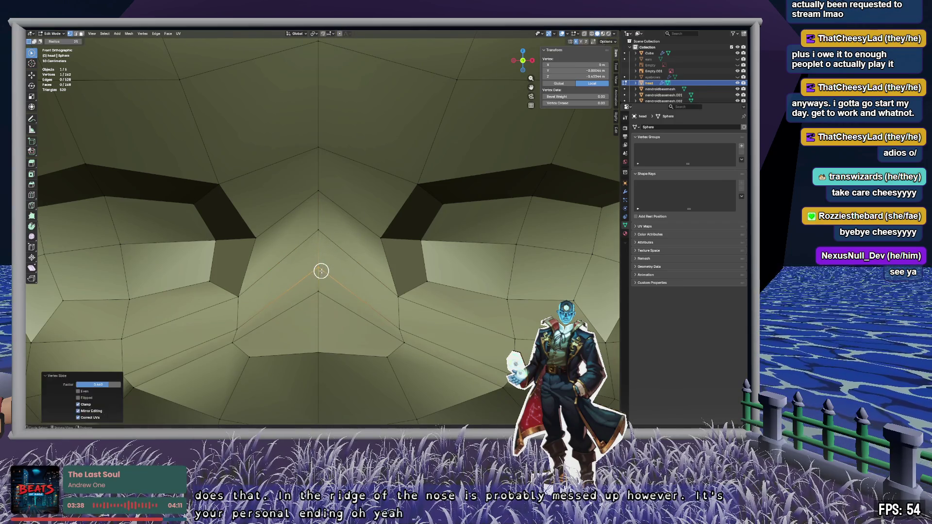
left_click(381, 277)
middle_click_drag(381, 277, 380, 273)
scroll(380, 274, "up", 5)
Step: From a side angle, pull the protruding cheekbone vertex inward toward the head
scroll(380, 274, "down", 8)
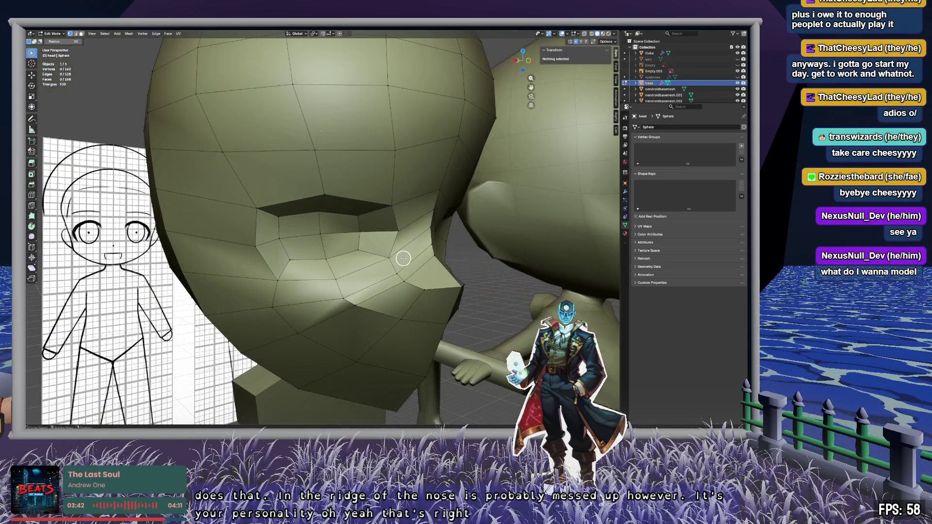
mouse_move(403, 258)
middle_mouse_down()
mouse_move(332, 262)
mouse_move(385, 264)
mouse_move(391, 253)
mouse_move(427, 264)
mouse_move(318, 258)
mouse_move(348, 243)
mouse_move(346, 285)
mouse_move(366, 279)
mouse_move(377, 250)
mouse_move(380, 262)
middle_mouse_up()
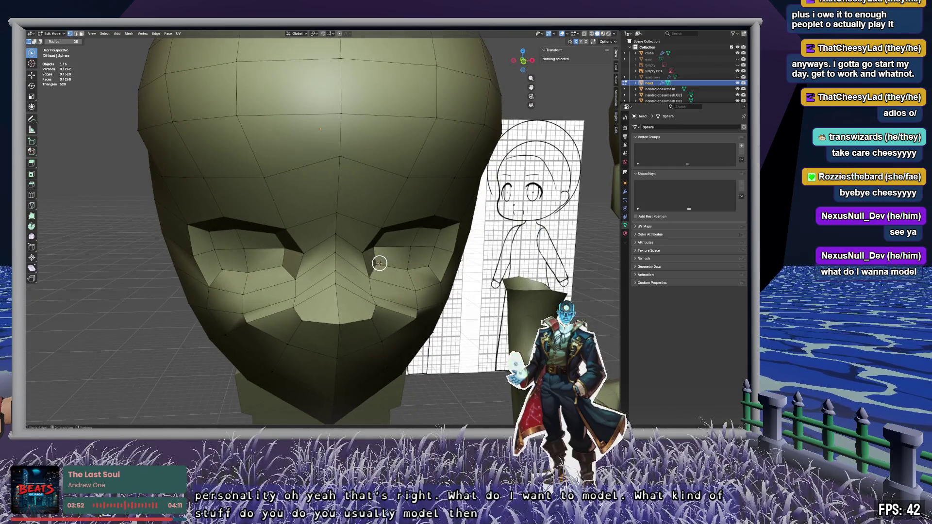
key("a")
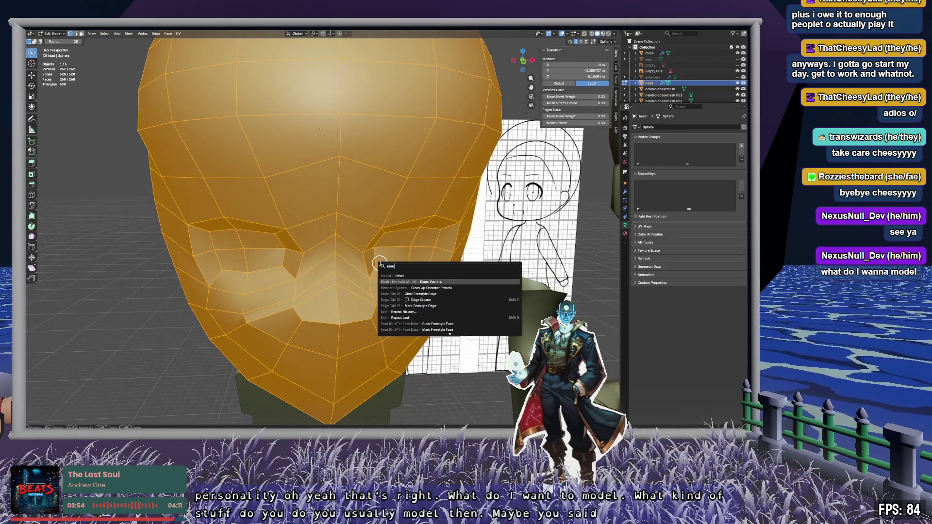
key("alt+a")
mouse_move(225, 329)
middle_mouse_down()
mouse_move(350, 312)
mouse_move(402, 280)
mouse_move(364, 246)
mouse_move(471, 296)
mouse_move(322, 287)
mouse_move(403, 275)
mouse_move(398, 281)
middle_mouse_up()
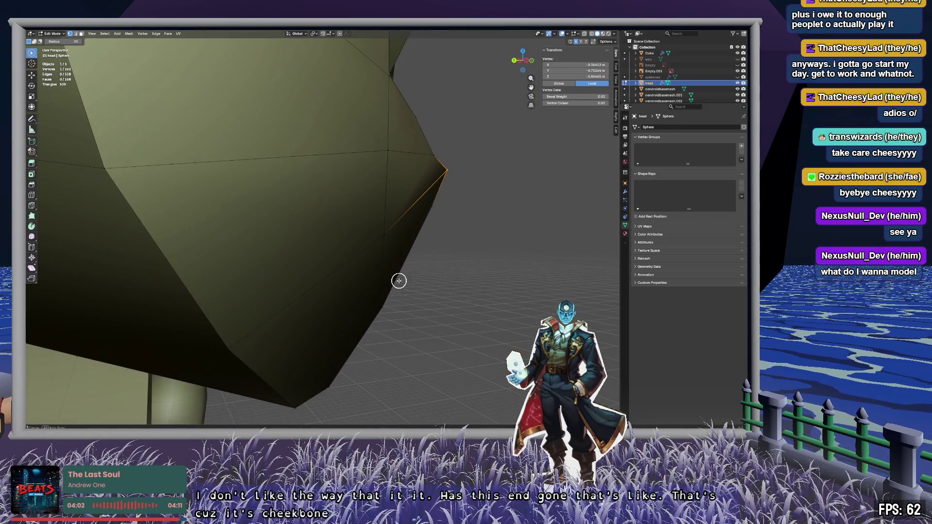
left_click(445, 268)
mouse_move(489, 244)
middle_mouse_down()
mouse_move(454, 243)
mouse_move(417, 267)
mouse_move(359, 264)
mouse_move(327, 235)
mouse_move(402, 241)
mouse_move(306, 228)
middle_mouse_up()
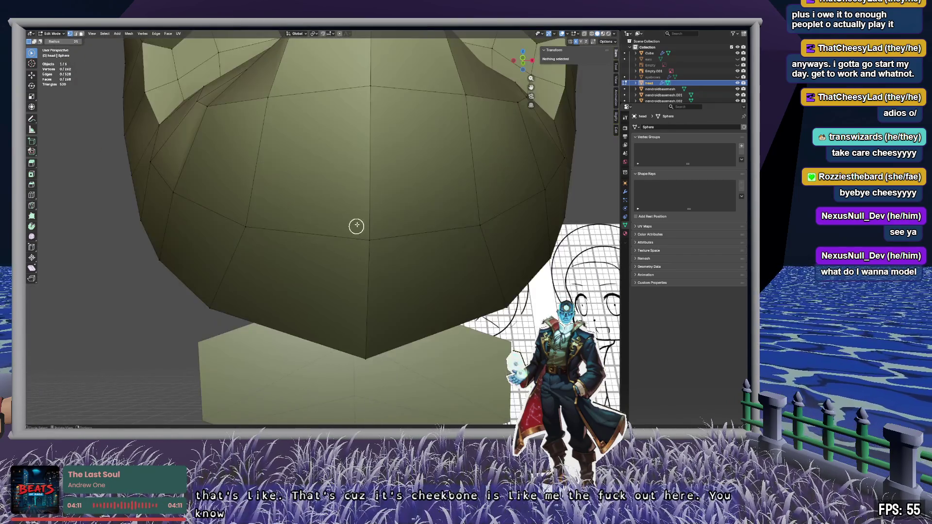
mouse_move(356, 226)
middle_mouse_down()
mouse_move(374, 264)
mouse_move(416, 266)
mouse_move(328, 276)
mouse_move(377, 286)
mouse_move(375, 314)
middle_mouse_up()
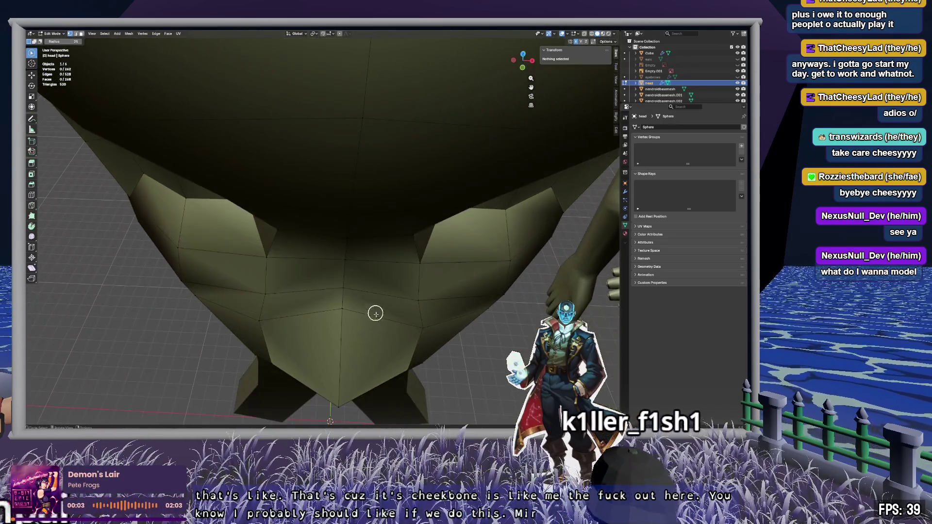
Step: Move a lower-face vertex with mirror editing to match the reference
left_click(406, 374)
key("g")
left_click(387, 366)
mouse_move(386, 366)
middle_mouse_down()
mouse_move(453, 319)
mouse_move(423, 329)
mouse_move(479, 330)
mouse_move(398, 323)
middle_mouse_up()
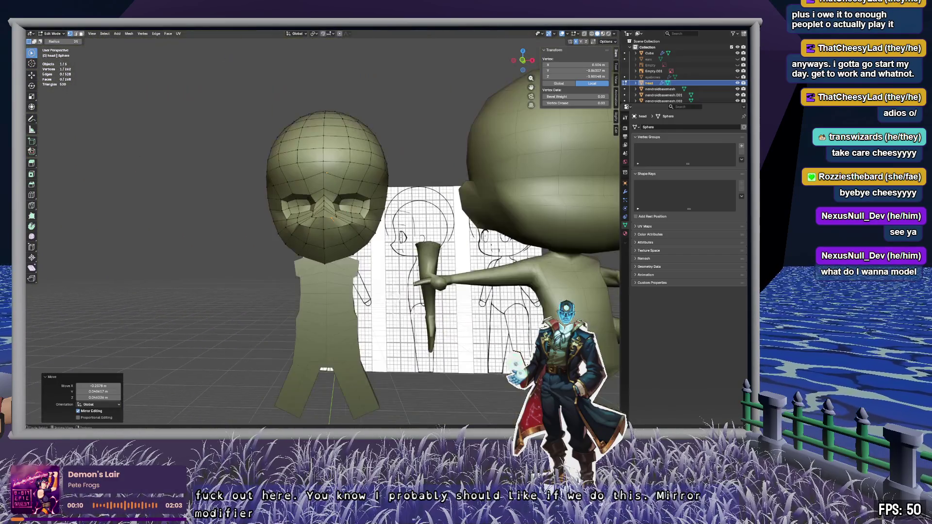
scroll(365, 235, "up", 6)
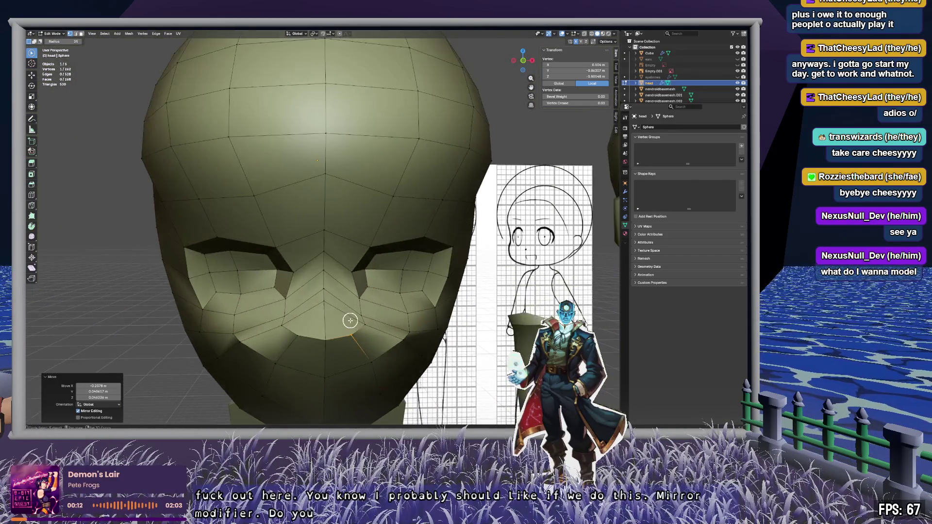
scroll(347, 305, "down", 5)
Step: Check the head against the front reference sheet, then deselect all and turn off X-ray
middle_click_drag(346, 305, 349, 296)
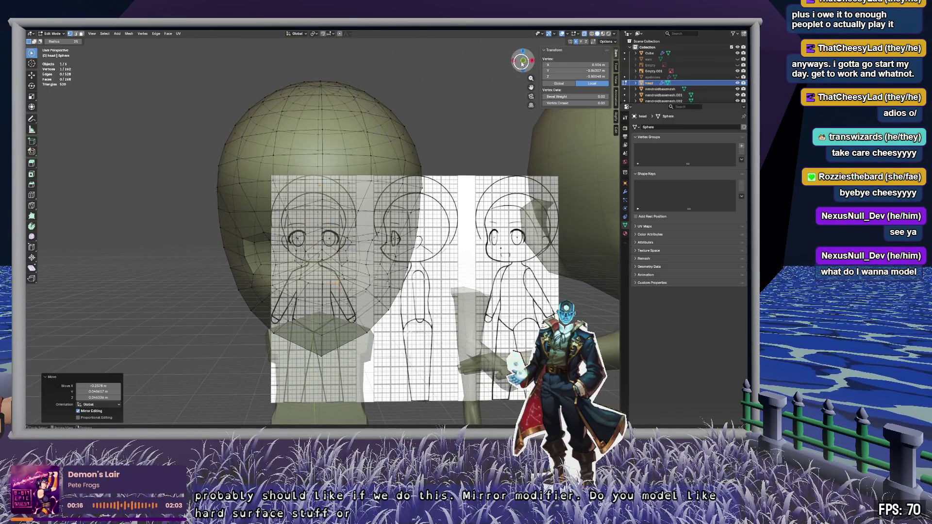
left_click(522, 62)
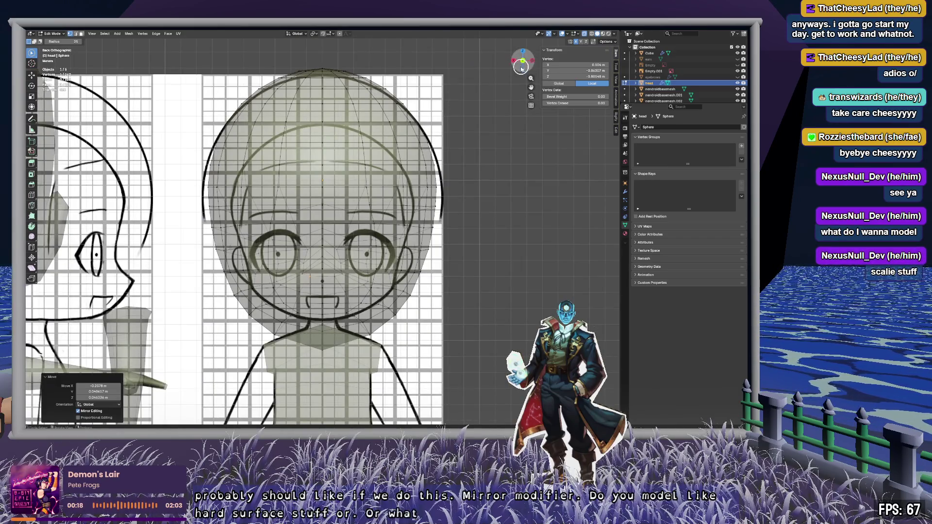
left_click(524, 60)
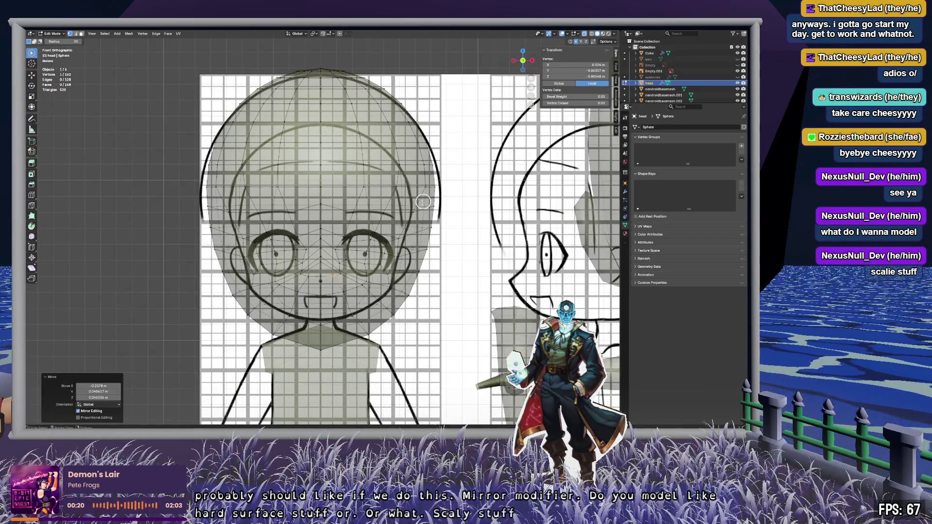
key("alt+a")
key("alt+z")
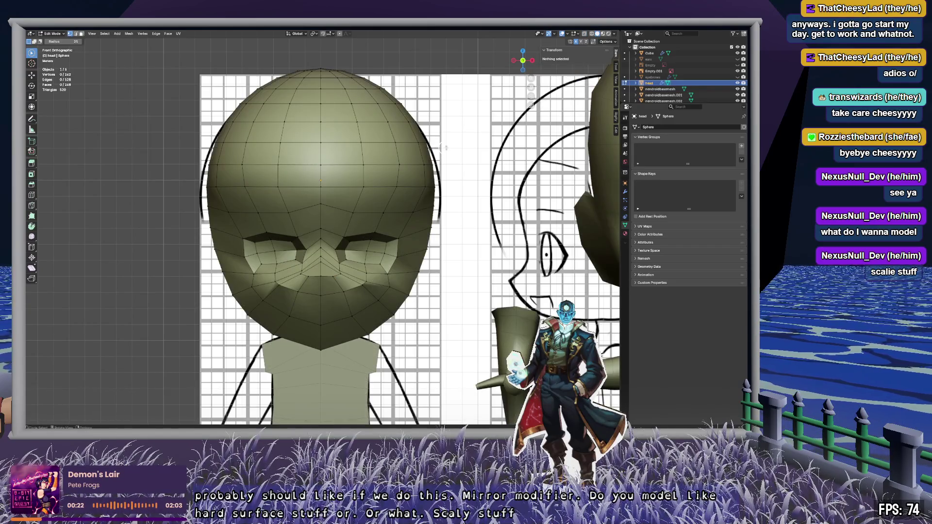
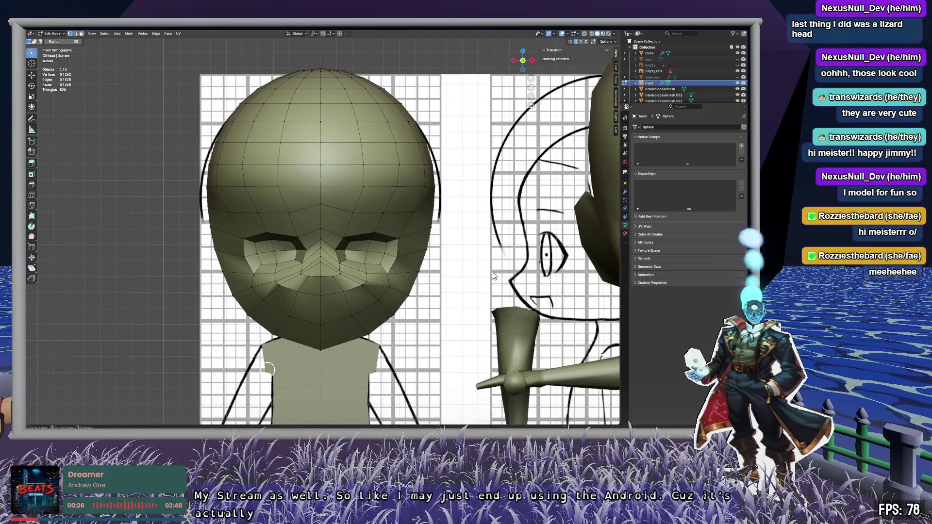
Step: Frame the chibi's torso and select the separate head object in the Outliner
scroll(373, 280, "down", 9)
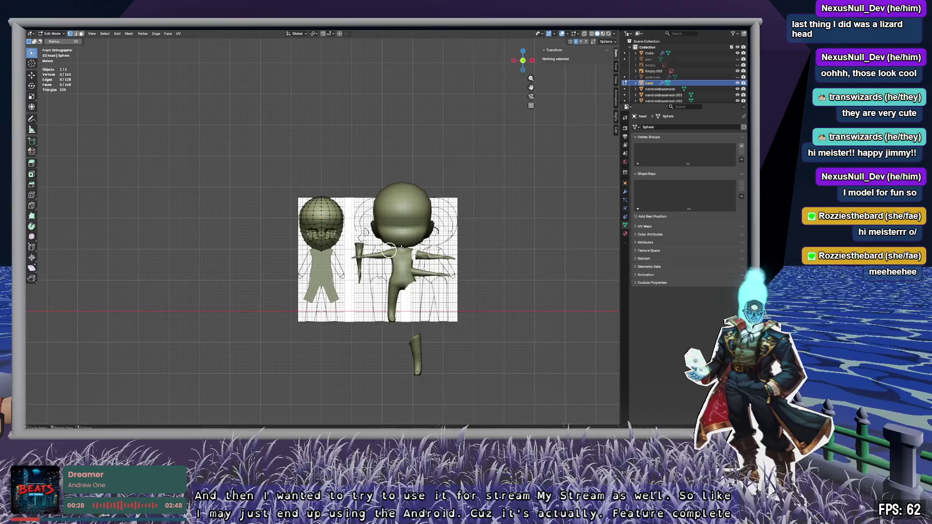
scroll(417, 238, "up", 8)
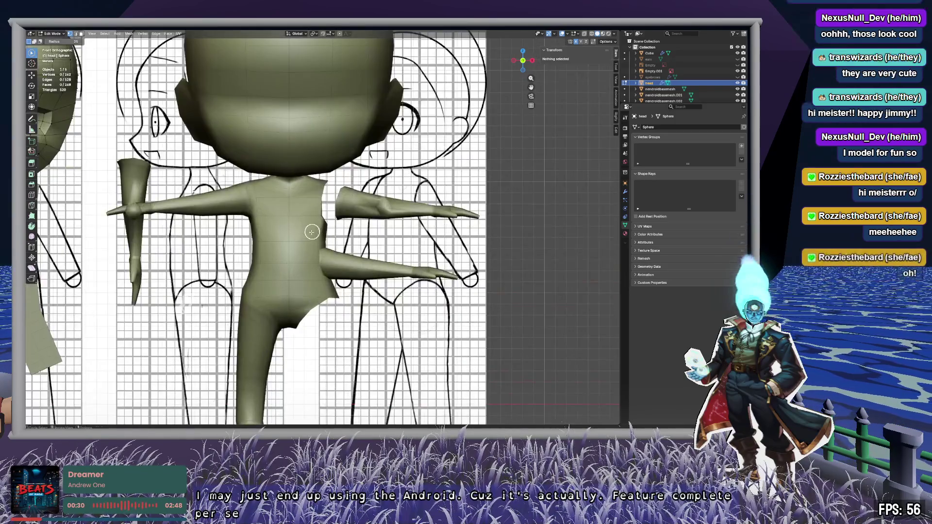
middle_click_drag(311, 232, 350, 183, "shift")
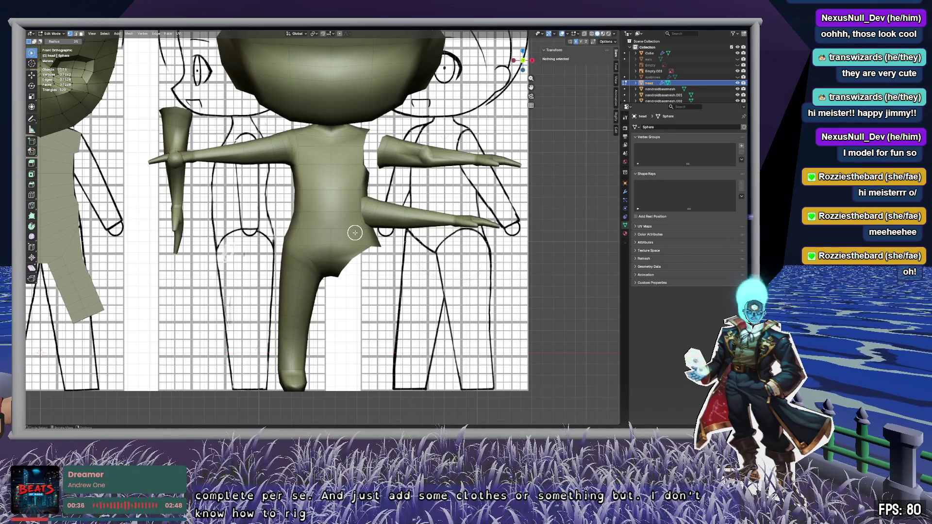
scroll(348, 184, "down", 4)
mouse_move(354, 194)
middle_mouse_down()
mouse_move(384, 174)
mouse_move(358, 154)
mouse_move(327, 190)
mouse_move(365, 169)
mouse_move(323, 175)
mouse_move(351, 181)
middle_mouse_up()
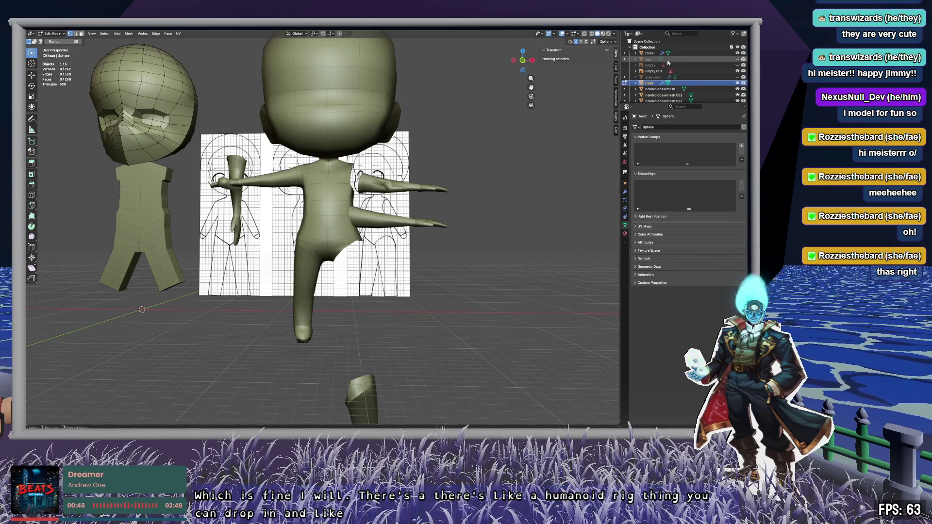
left_click(653, 89)
left_click(653, 84)
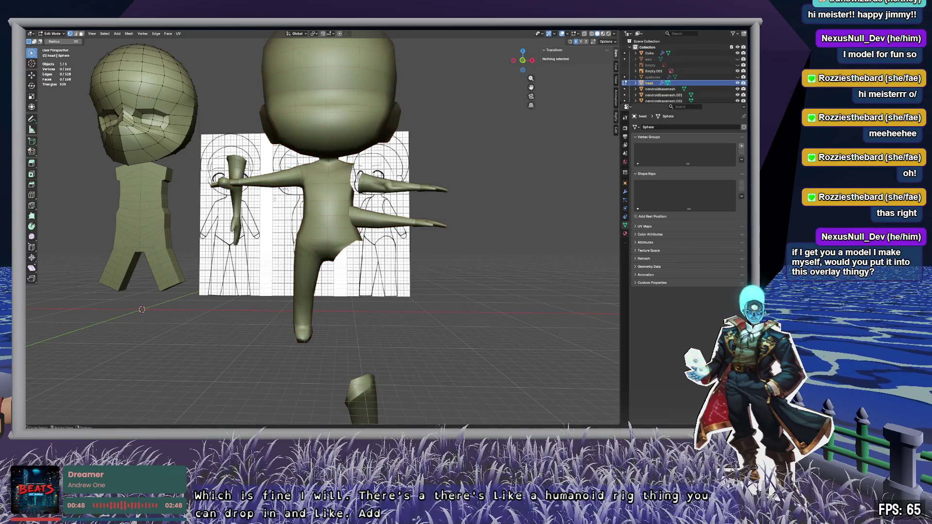
Step: Return to Object Mode and bring the Godot editor to the front
key("Tab")
scroll(377, 217, "down", 6)
scroll(376, 218, "up", 6)
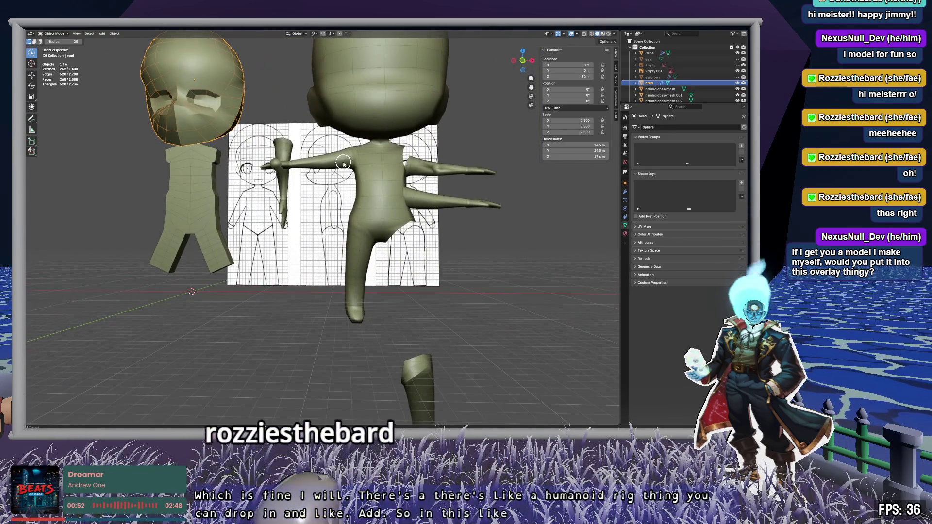
scroll(349, 156, "down", 3)
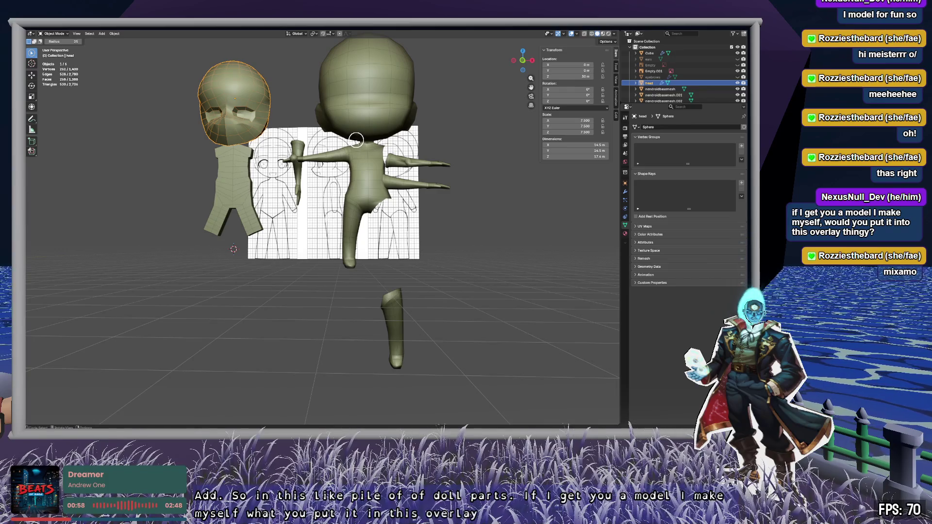
key("alt+Tab")
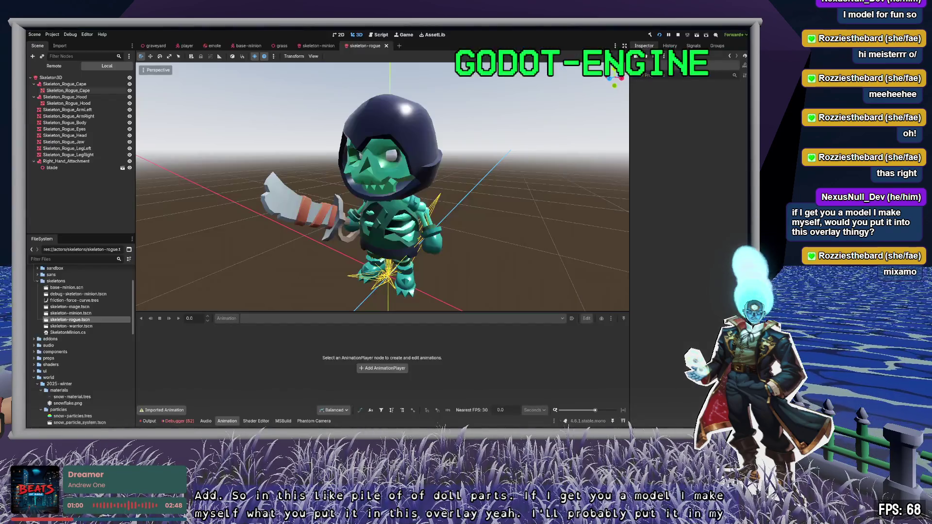
Step: Open bowlingPin.tscn from props > throwables and show the Groups tab
scroll(73, 311, "down", 3)
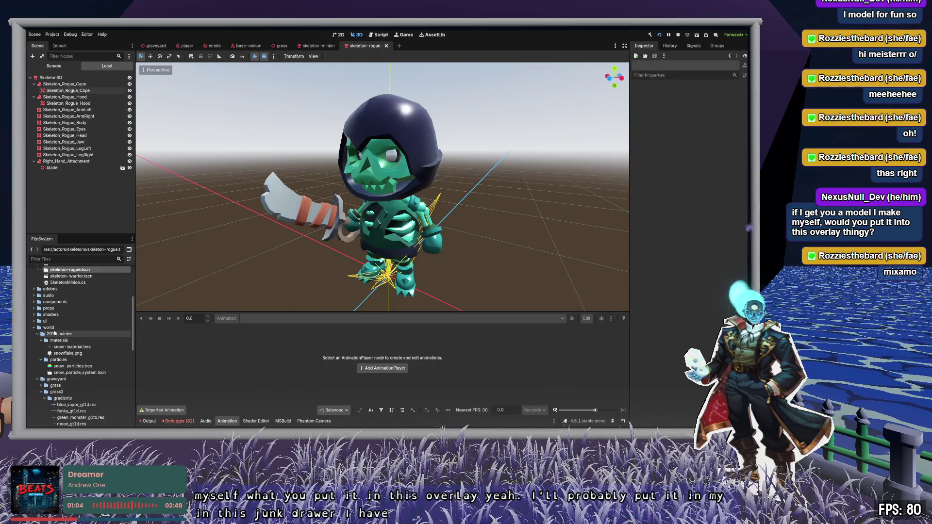
left_click(34, 308)
scroll(58, 369, "down", 4)
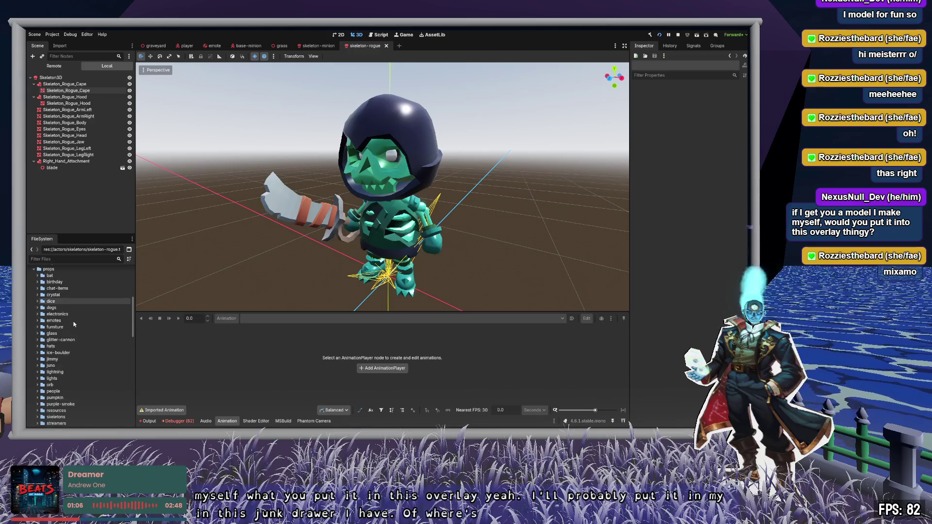
double_click(57, 391)
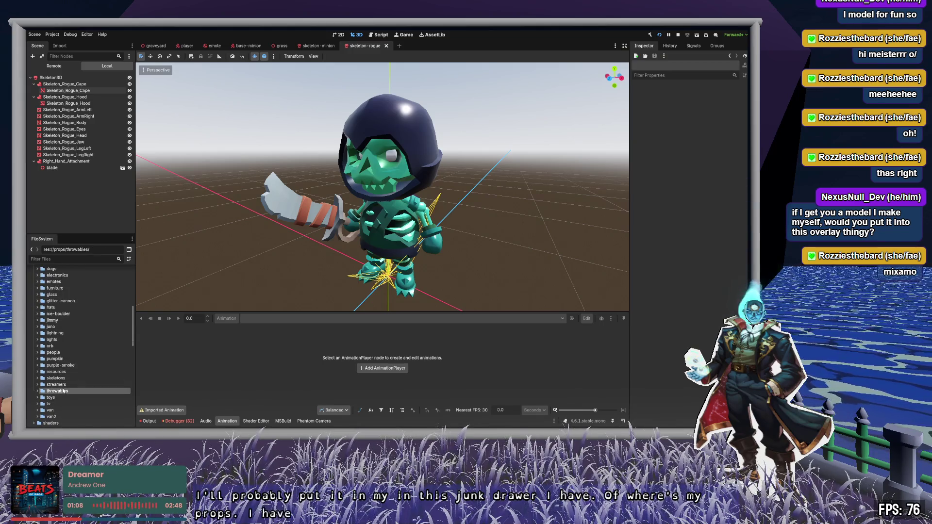
scroll(65, 389, "down", 4)
key("Down")
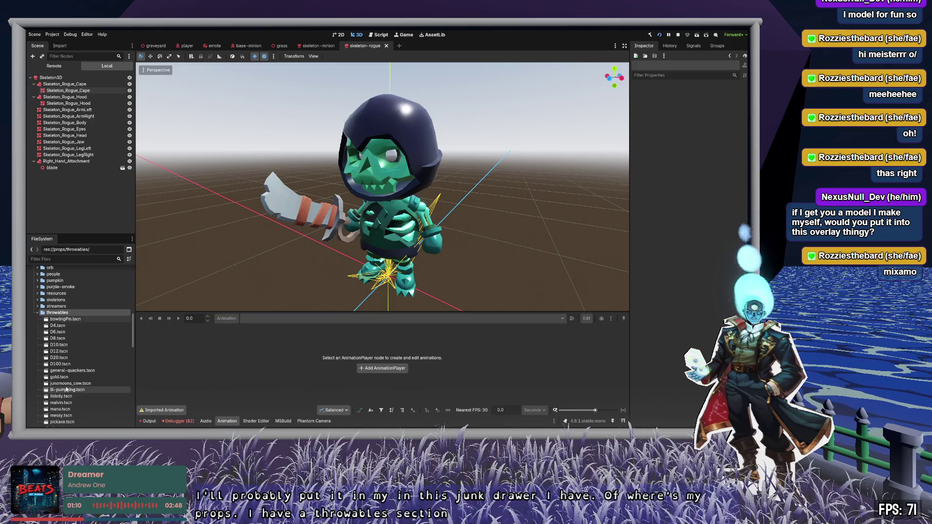
key("Return")
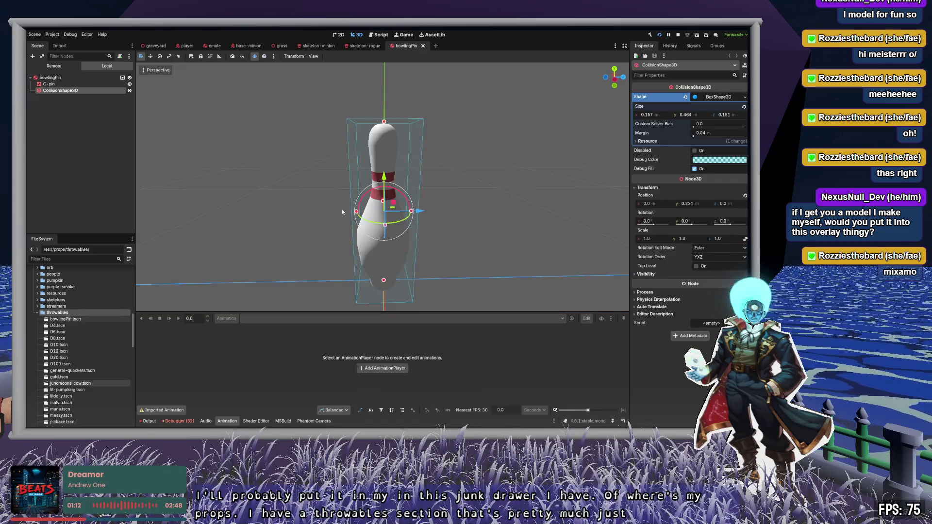
middle_click_drag(427, 192, 453, 189)
left_click(719, 47)
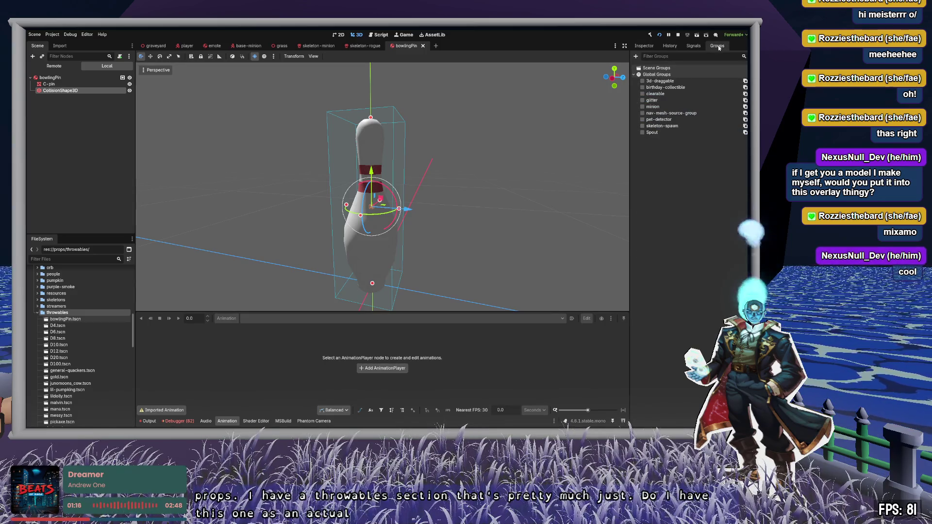
Step: Open the D4.tscn die scene and orbit around the die
double_click(57, 325)
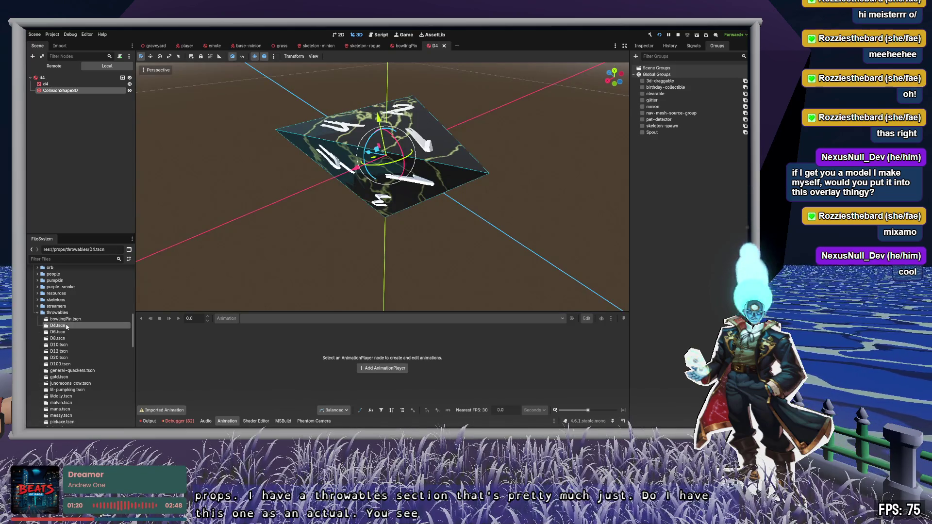
mouse_move(439, 219)
right_mouse_down()
mouse_move(442, 188)
mouse_move(402, 200)
right_mouse_up()
scroll(402, 199, "down", 5)
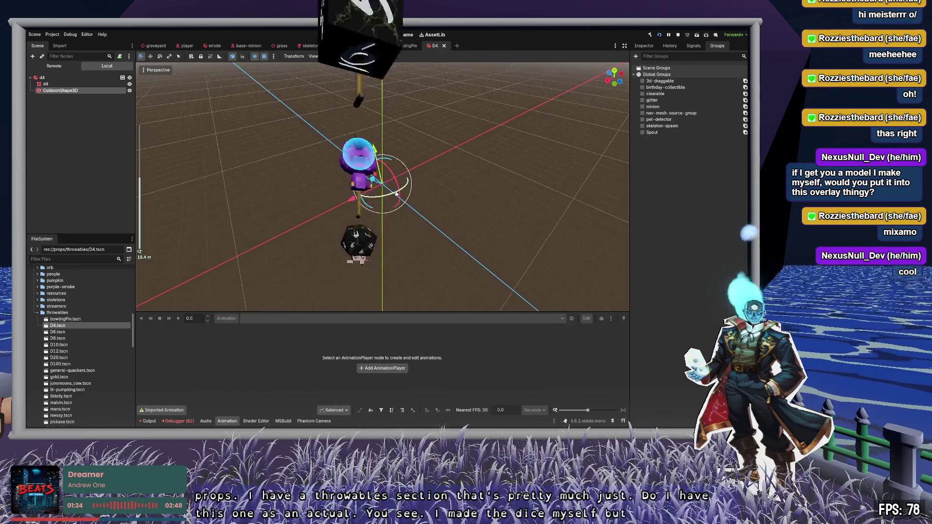
middle_click_drag(402, 200, 406, 177)
scroll(374, 219, "up", 3)
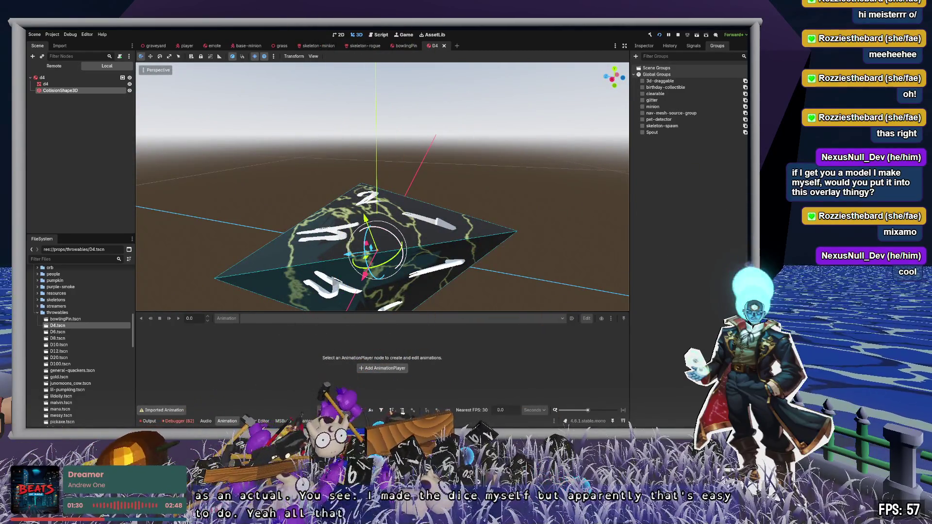
middle_click_drag(379, 223, 386, 216)
Step: Open general-quackers.tscn and turn the view to face the quackers model
left_click(65, 319)
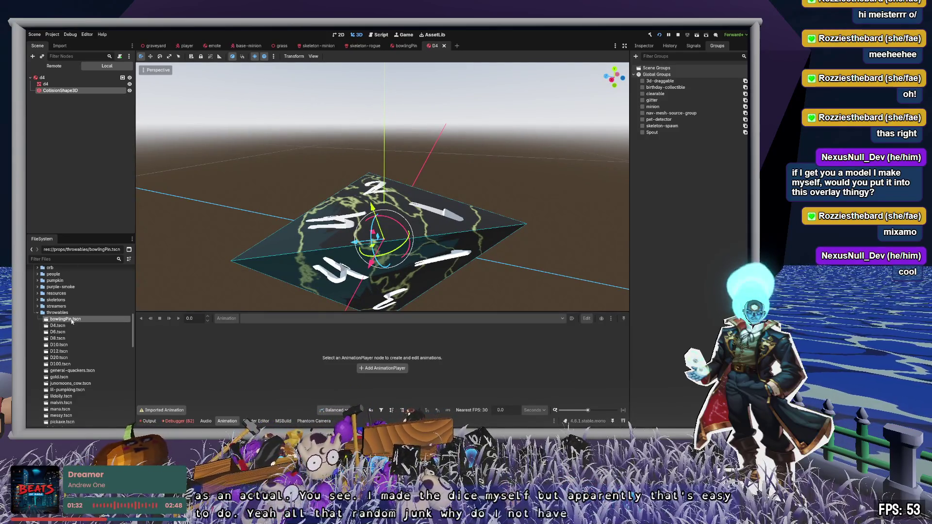
scroll(67, 330, "down", 3)
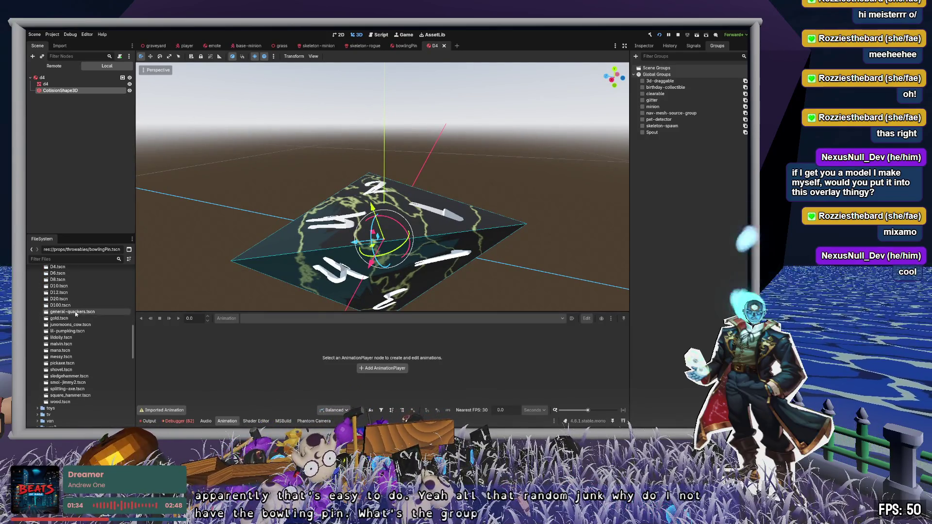
double_click(70, 312)
mouse_move(384, 187)
right_mouse_down()
mouse_move(359, 195)
mouse_move(555, 145)
right_mouse_up()
scroll(359, 194, "up", 2)
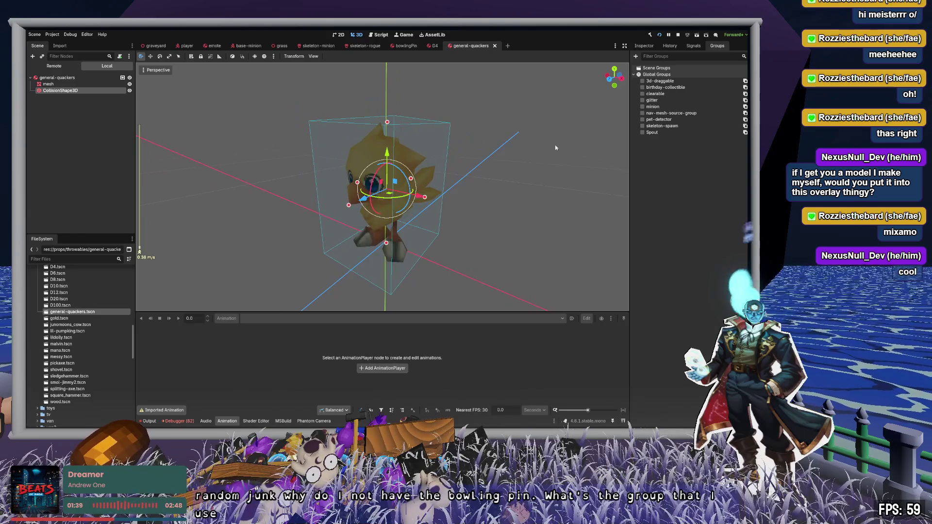
Step: Confirm the general-quackers root is in the clearable group and view the debugger Errors
left_click(73, 78)
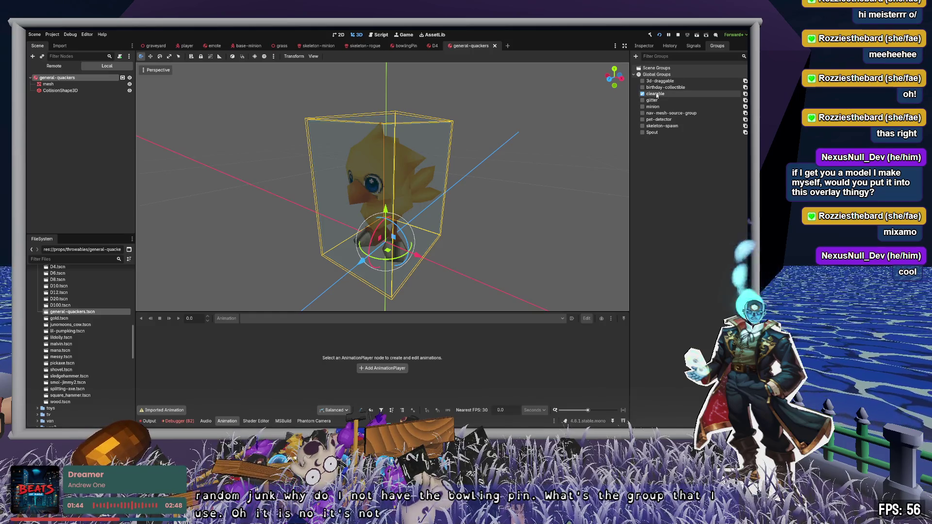
left_click(178, 421)
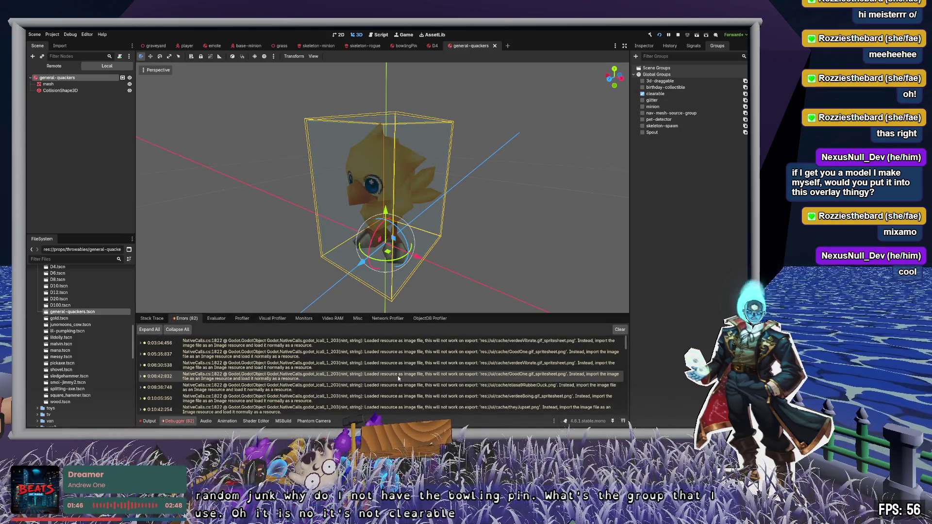
scroll(430, 366, "down", 5)
scroll(430, 365, "up", 5)
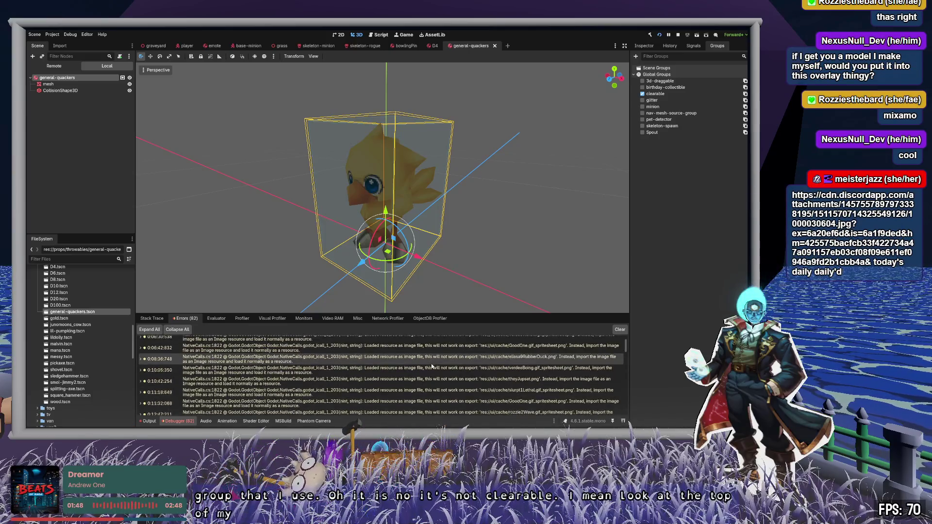
Step: Switch to the Output log and highlight the bowlingPin.tscn loading line
left_click(148, 420)
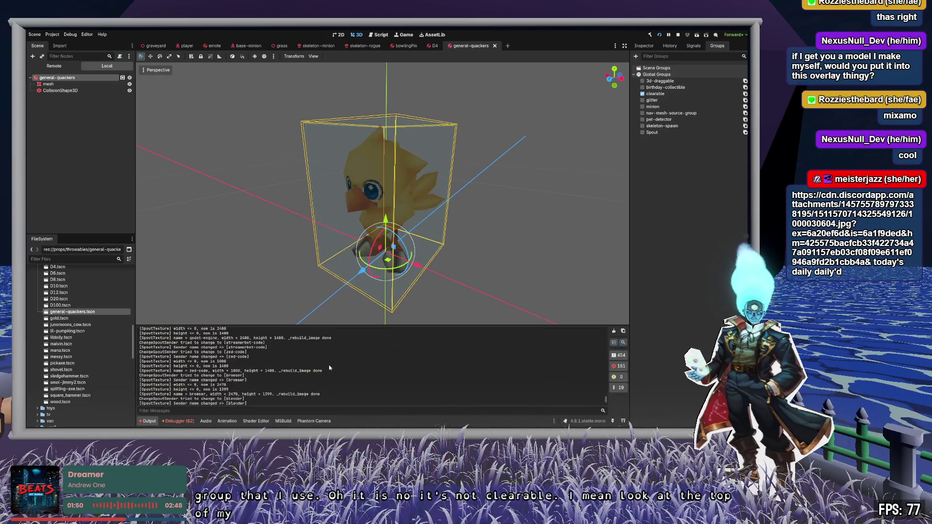
scroll(339, 359, "up", 10)
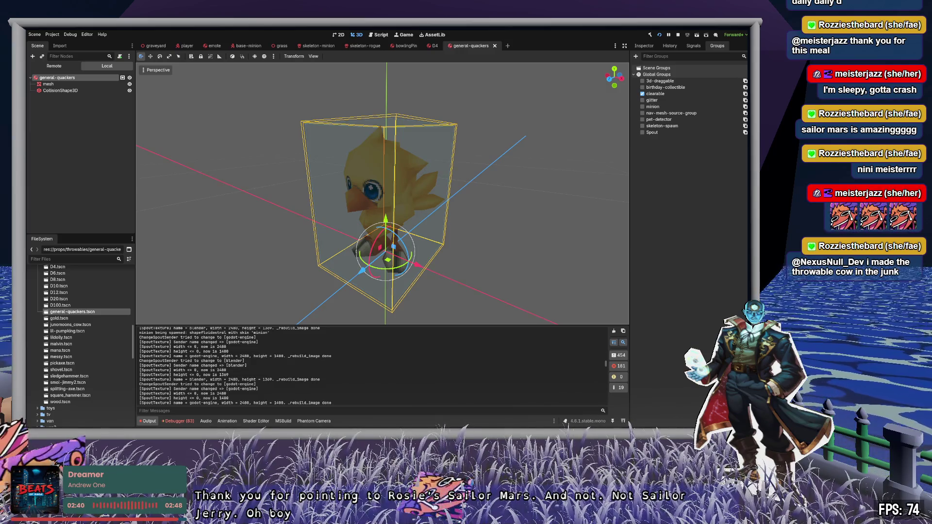
left_click(75, 77)
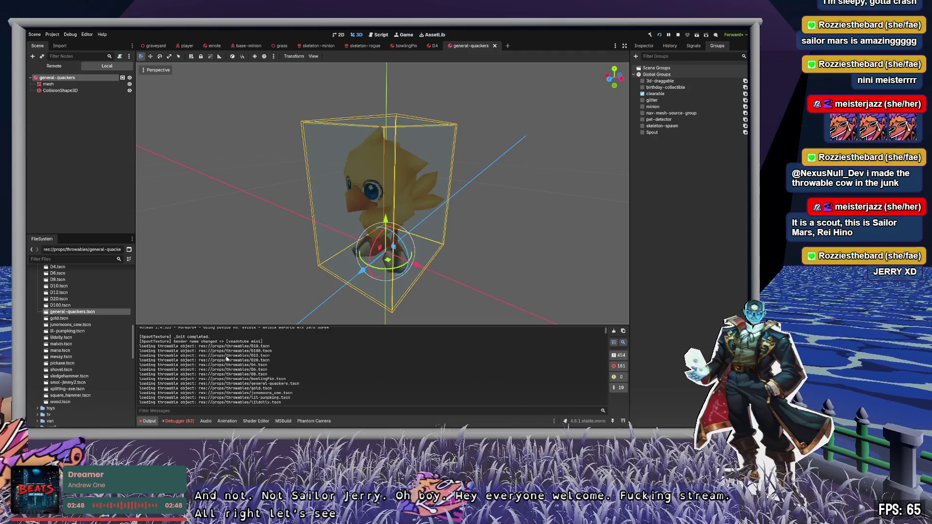
left_click_drag(242, 380, 286, 378)
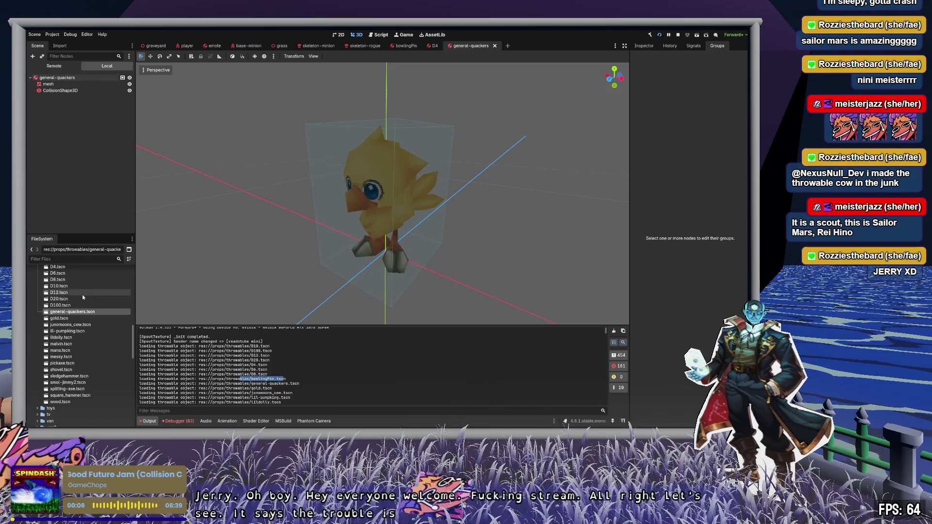
Step: Open bowlingPin.tscn, inspect its root RigidBody3D's physics settings, then open junomoons_cow.tscn
scroll(82, 296, "up", 3)
double_click(66, 338)
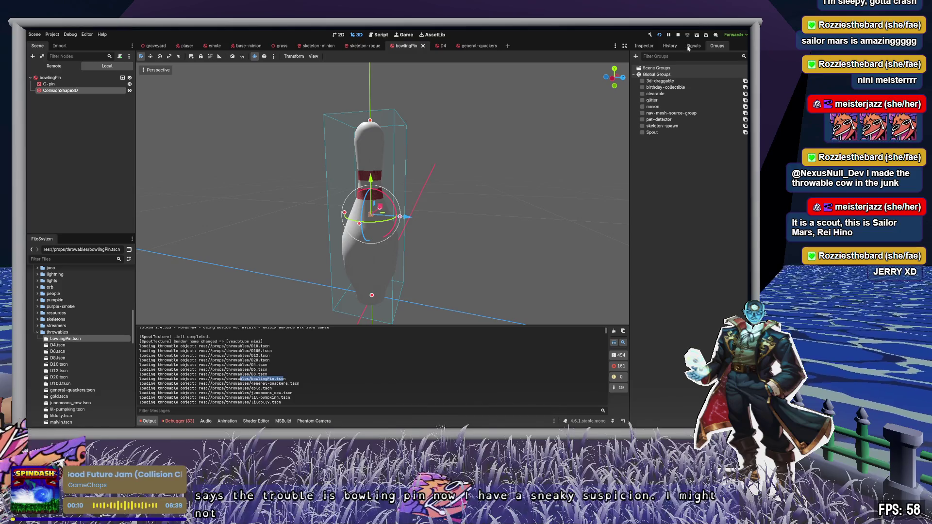
left_click(650, 48)
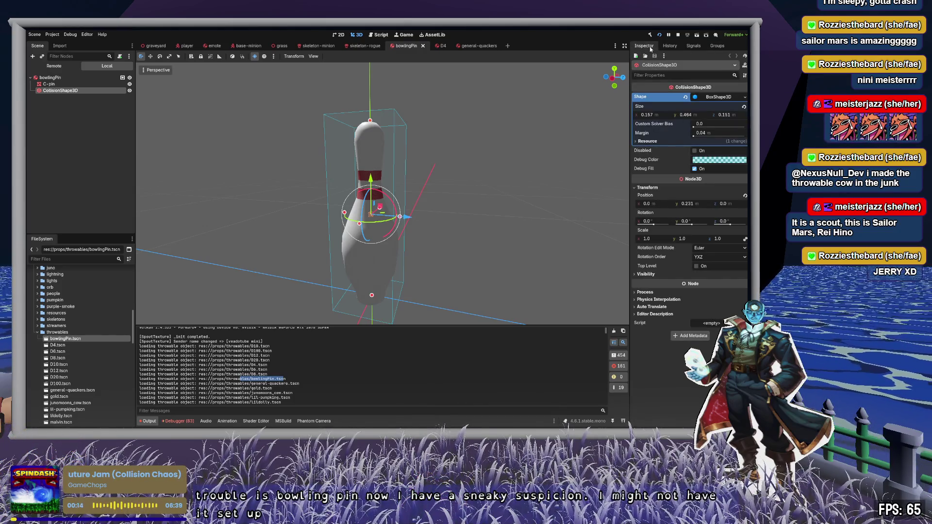
left_click(73, 79)
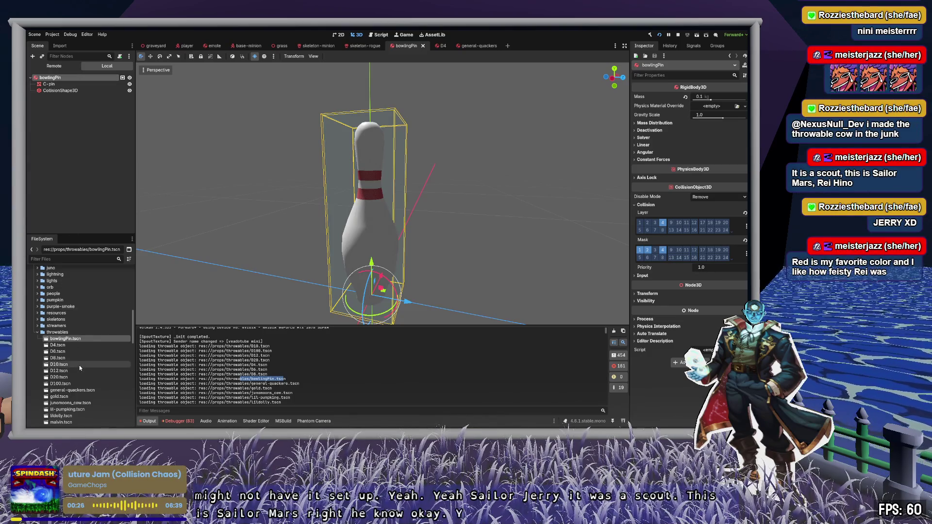
scroll(80, 366, "down", 3)
double_click(73, 344)
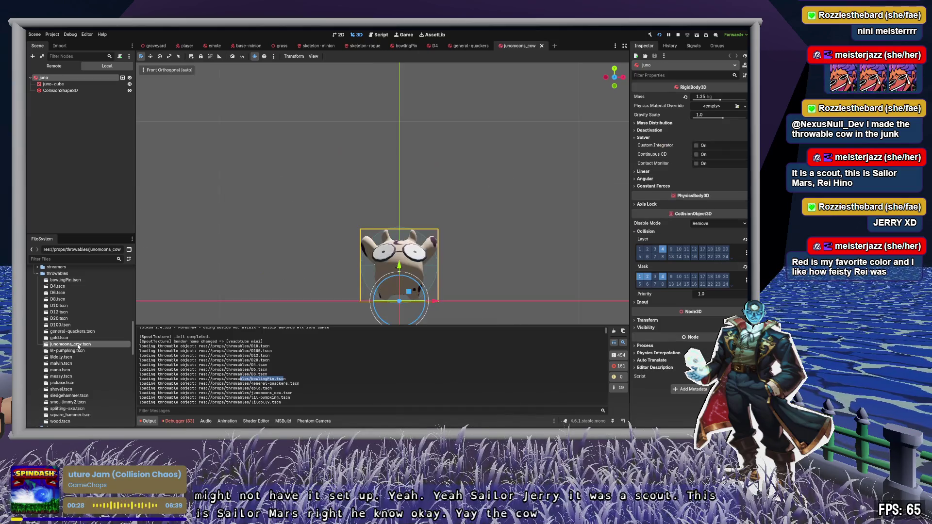
Step: Switch to perspective and orbit and zoom until the cow faces the view
scroll(473, 272, "up", 4)
mouse_move(507, 261)
middle_mouse_down("shift")
mouse_move(509, 292)
mouse_move(464, 94)
middle_mouse_up("shift")
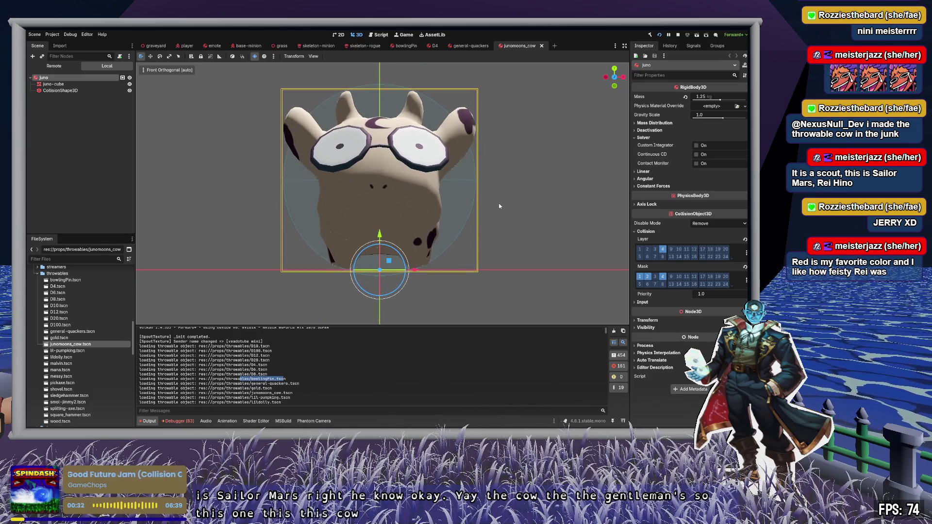
key("KP_5")
mouse_move(395, 198)
middle_mouse_down()
mouse_move(362, 216)
mouse_move(335, 223)
mouse_move(316, 214)
mouse_move(376, 196)
mouse_move(267, 233)
middle_mouse_up()
scroll(340, 221, "up", 3)
scroll(316, 213, "up", 2)
scroll(362, 202, "up", 3)
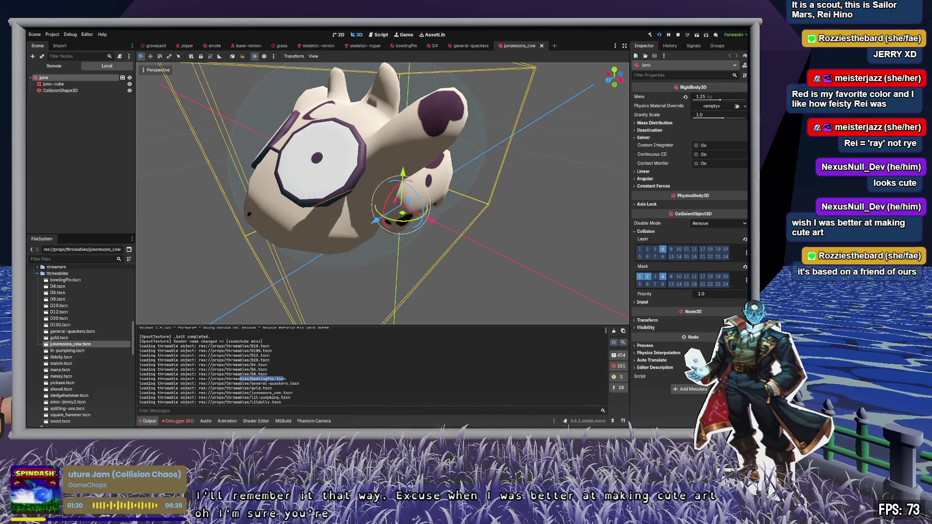
mouse_move(389, 243)
middle_mouse_down()
mouse_move(175, 199)
mouse_move(140, 165)
mouse_move(138, 158)
mouse_move(192, 197)
mouse_move(252, 66)
middle_mouse_up()
Step: Toggle the preview environment, orbit the cow again, then return to the bowlingPin scene
left_click(267, 57)
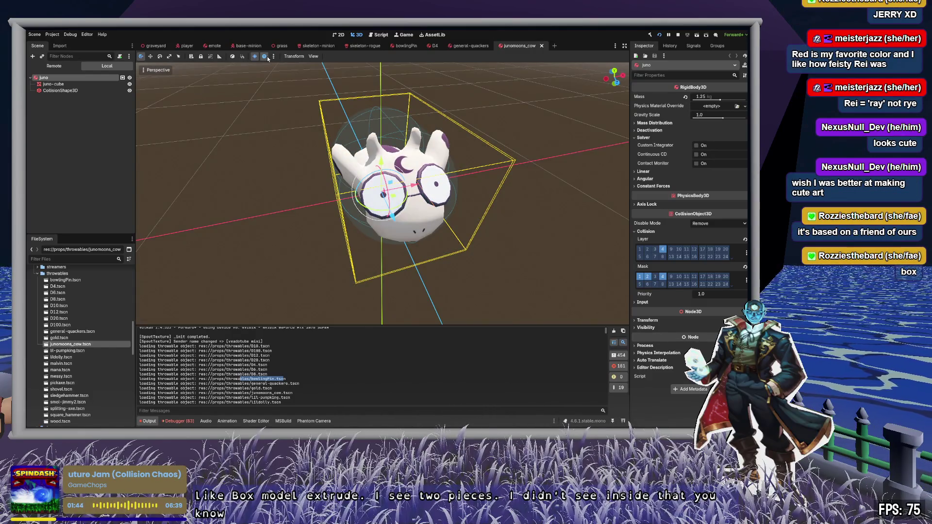
mouse_move(340, 194)
middle_mouse_down()
mouse_move(354, 189)
mouse_move(369, 204)
mouse_move(349, 194)
mouse_move(330, 214)
mouse_move(355, 228)
mouse_move(388, 208)
mouse_move(364, 194)
mouse_move(349, 214)
mouse_move(369, 195)
mouse_move(359, 219)
mouse_move(384, 195)
mouse_move(359, 214)
mouse_move(378, 184)
mouse_move(384, 206)
middle_mouse_up()
scroll(369, 219, "up", 4)
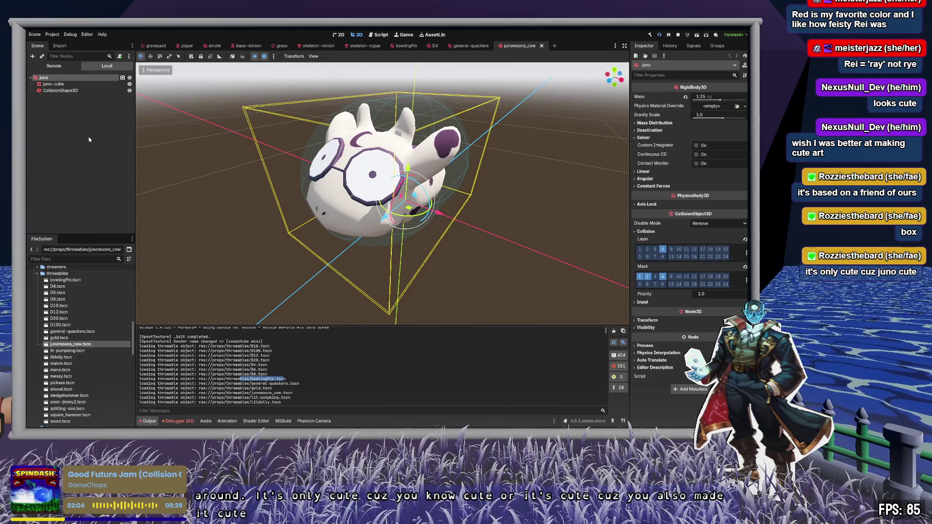
left_click(471, 47)
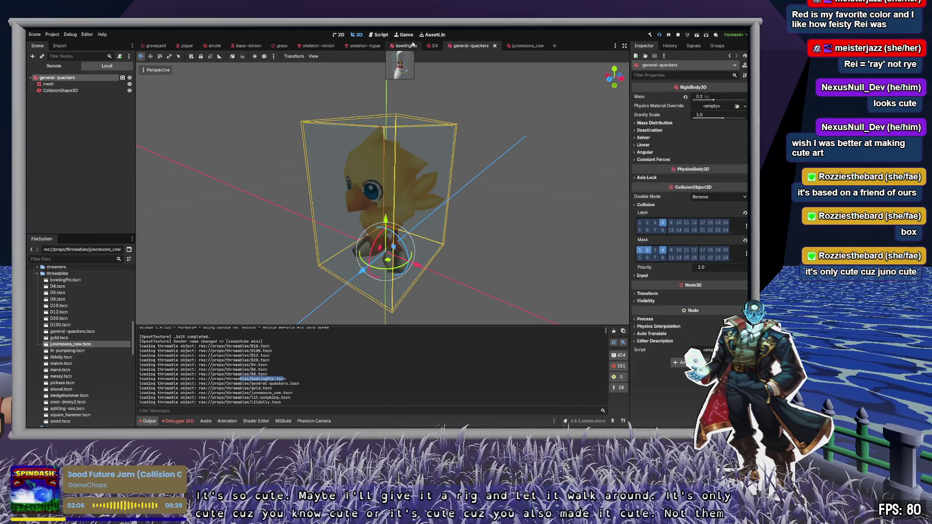
left_click(406, 45)
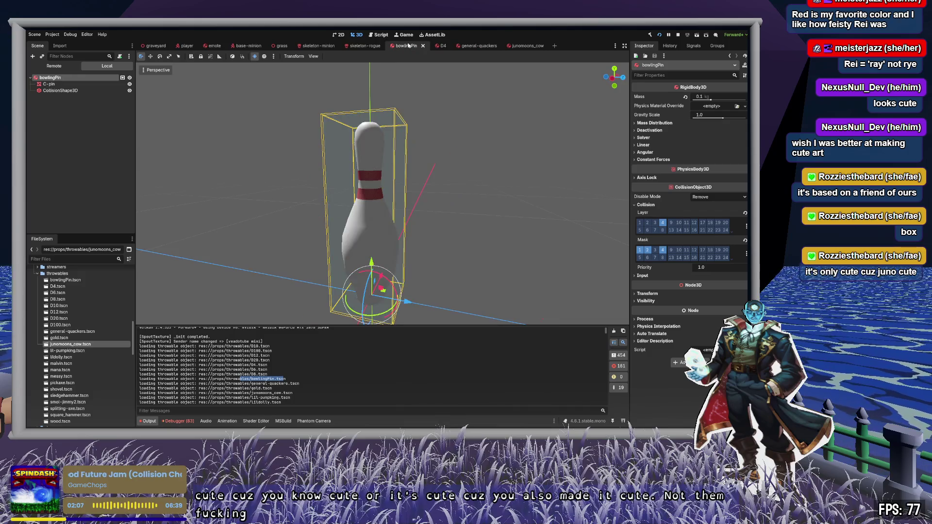
Step: Select the bowlingPin root, confirm in Groups it belongs to clearable, then deselect it
left_click(51, 84)
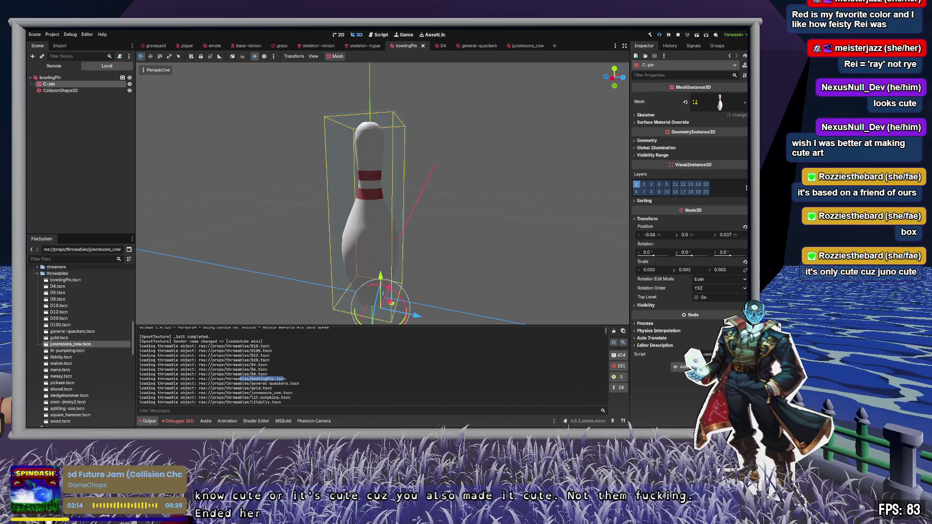
left_click(56, 136)
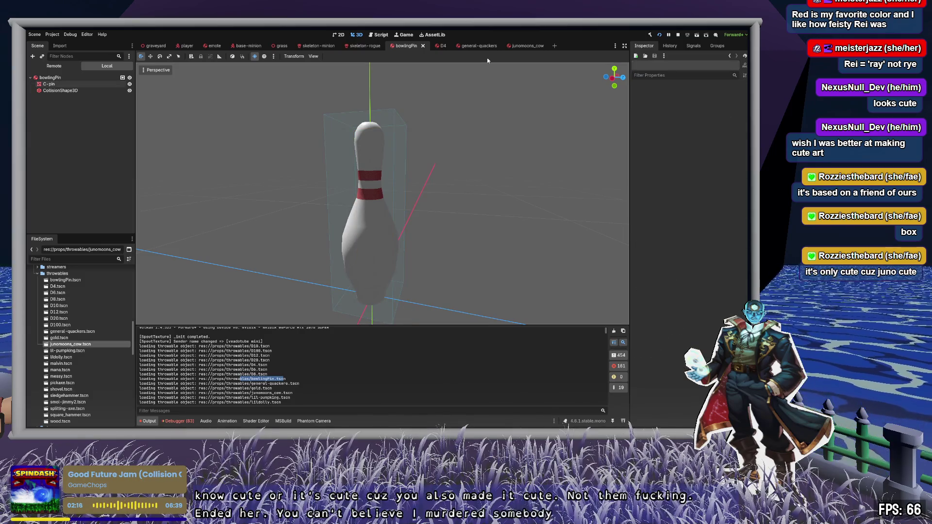
left_click(91, 78)
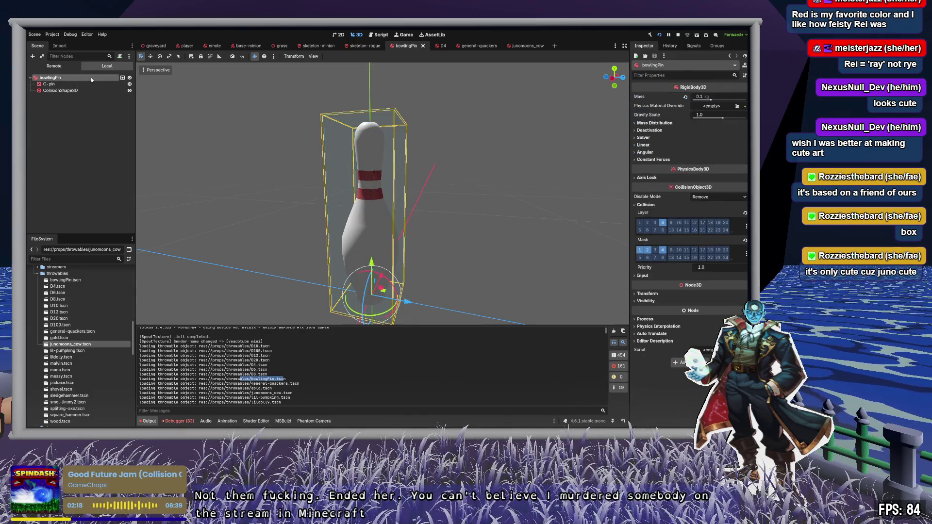
left_click(717, 46)
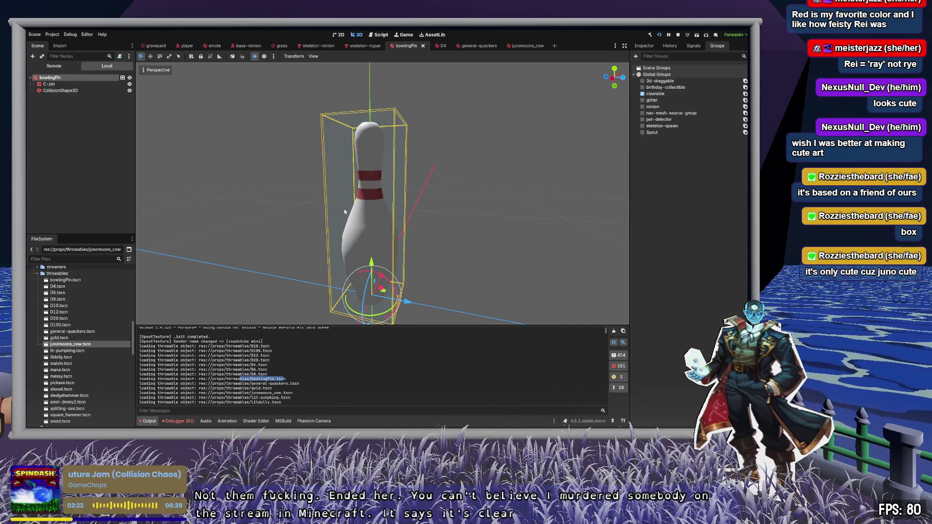
left_click(333, 387)
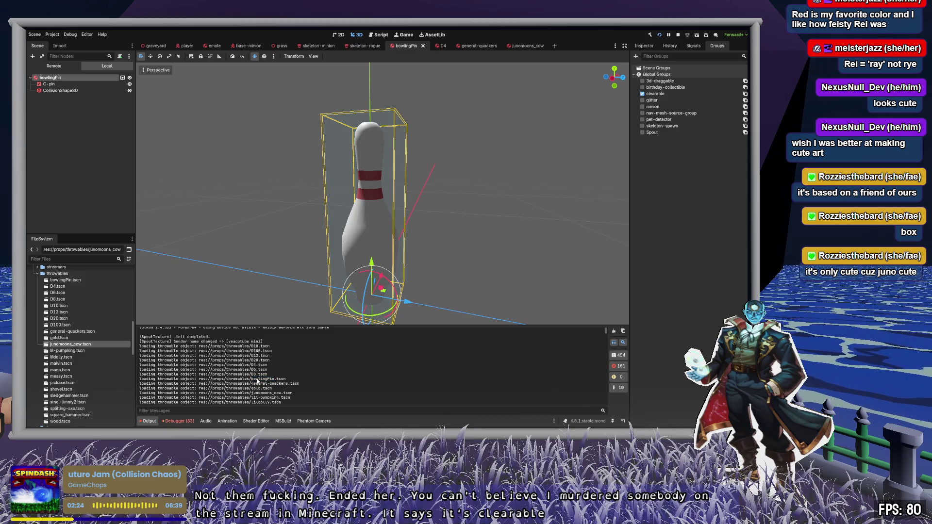
left_click_drag(247, 380, 305, 381)
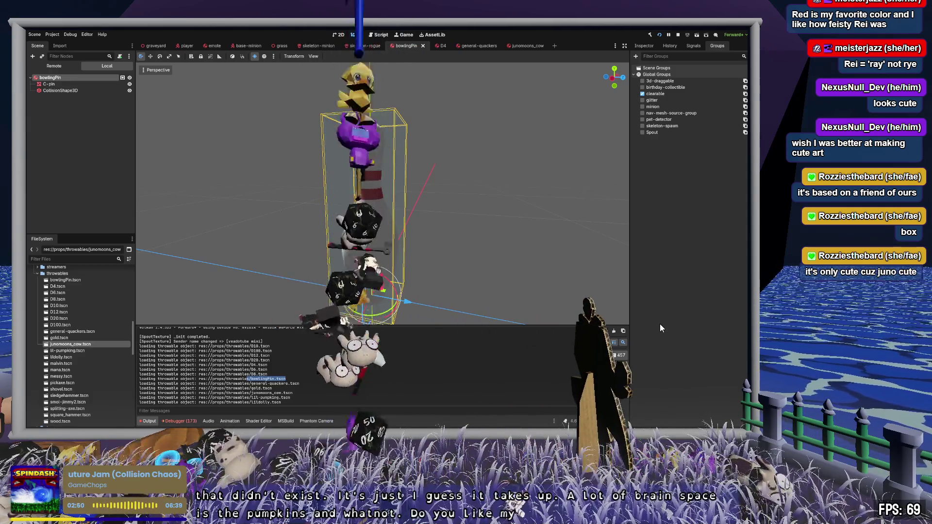
left_click(92, 217)
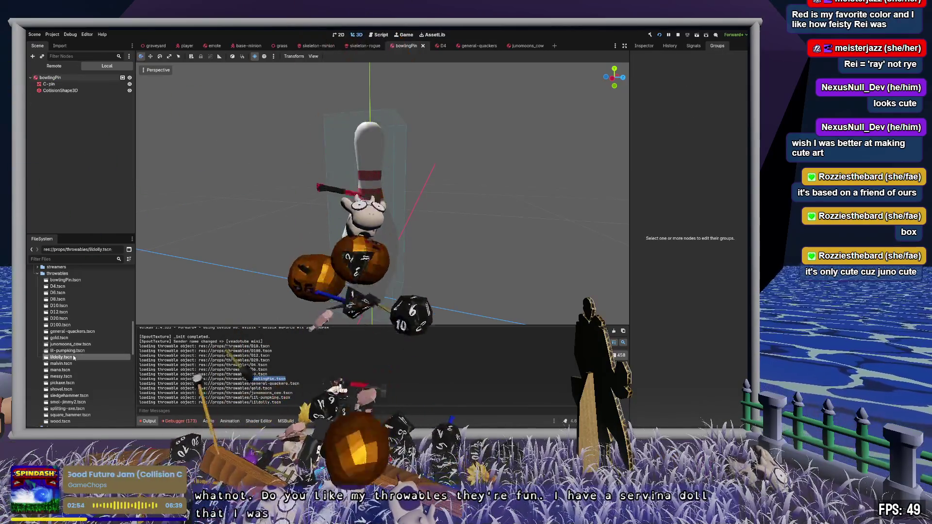
Step: Open lildolly.tscn, orbit close over the doll, then switch back to Blender
double_click(68, 357)
mouse_move(300, 242)
middle_mouse_down()
mouse_move(337, 176)
mouse_move(307, 179)
mouse_move(167, 331)
middle_mouse_up()
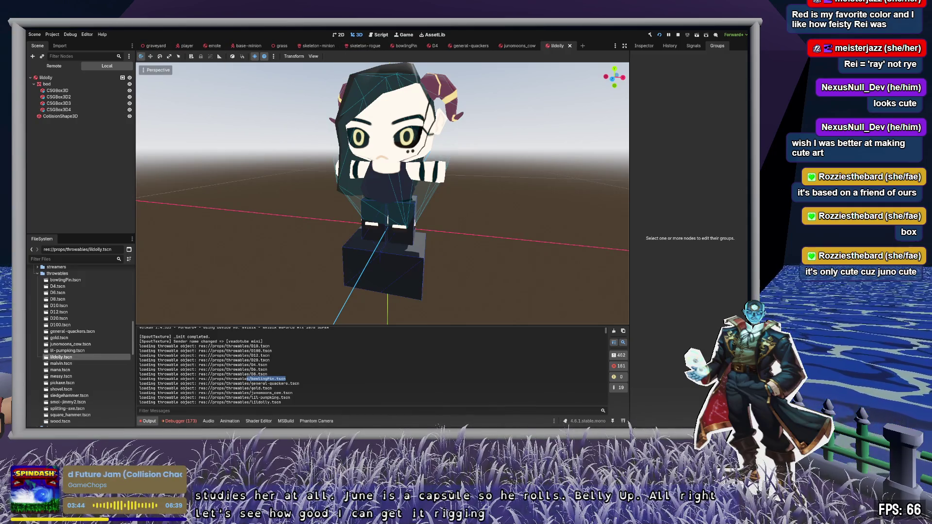
key("alt+Tab")
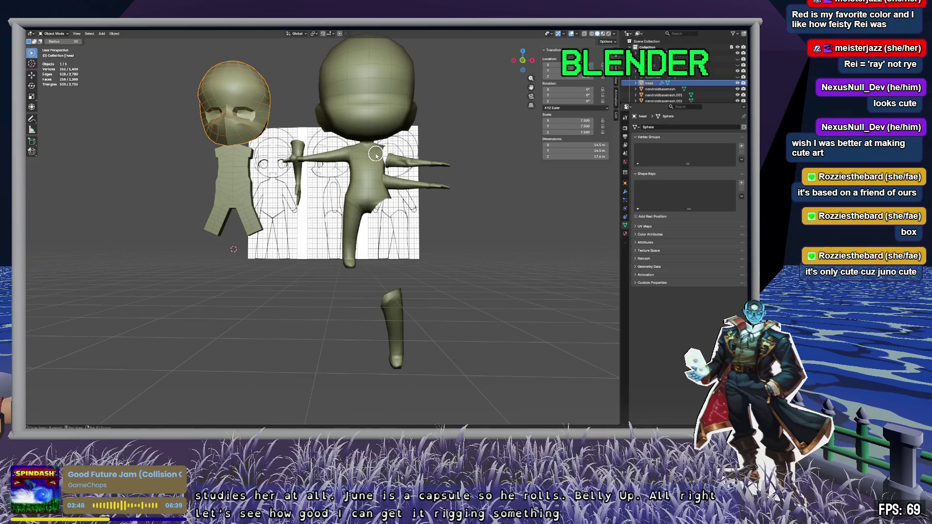
Step: Start a new General file, discarding unsaved changes to the old one
middle_click_drag(384, 173, 391, 235, "shift")
left_click(36, 30)
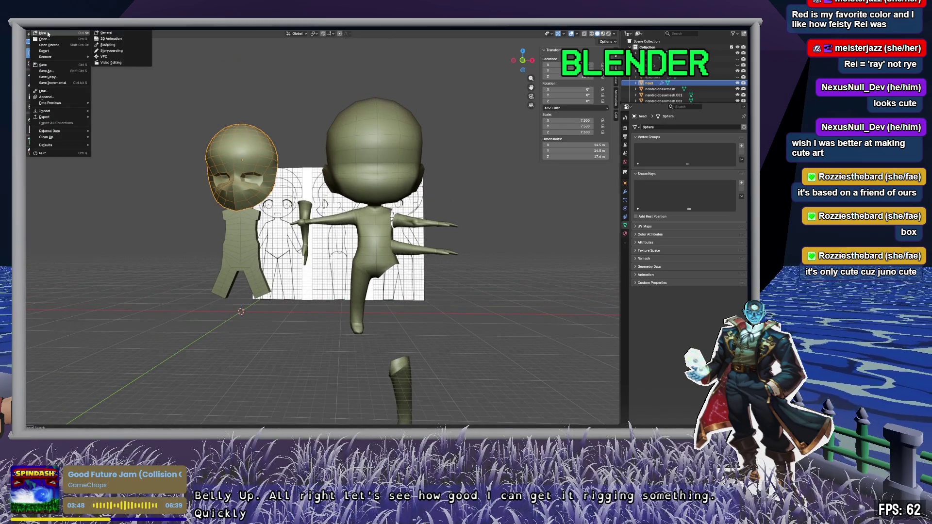
left_click(119, 35)
left_click(391, 237)
Step: Merge the timeline into the 3D view and delete the default camera, cube and light
right_click(387, 397)
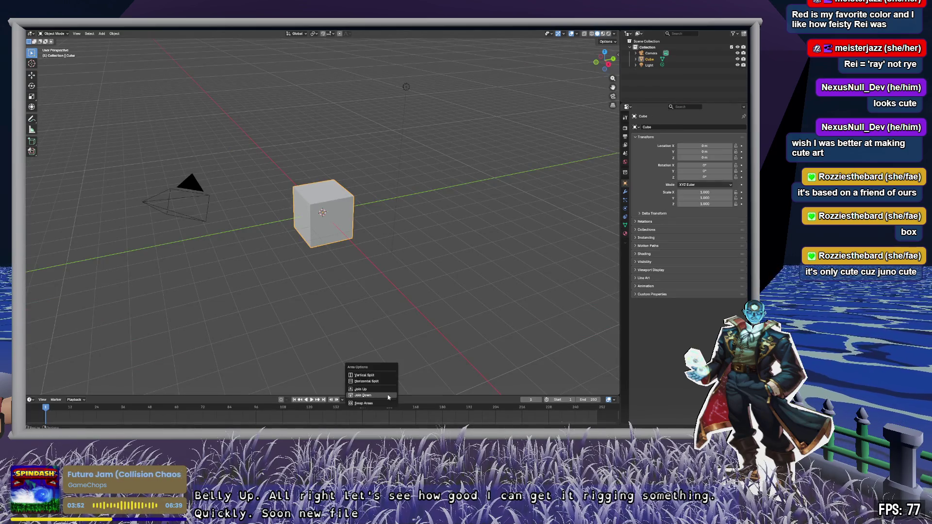
left_click(381, 395)
left_click(650, 53)
key("a")
key("Delete")
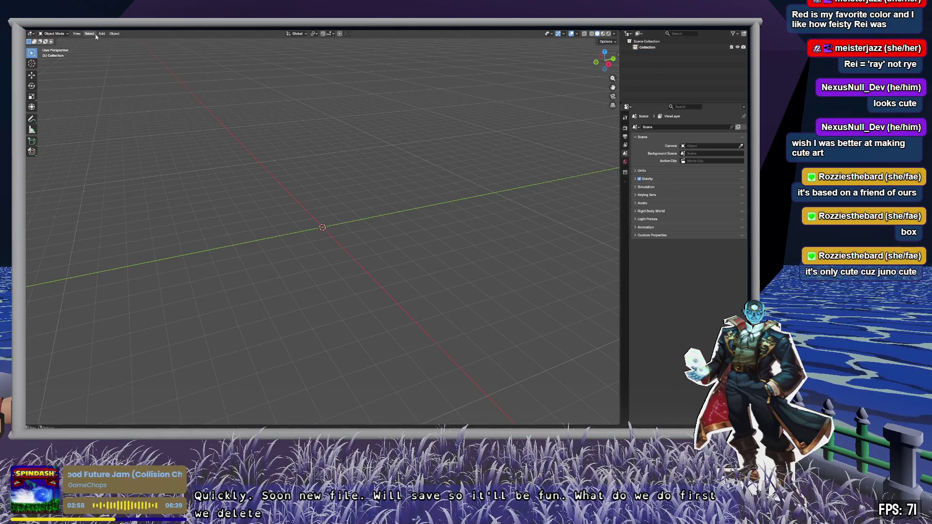
Step: Choose File > Import > Wavefront (.obj)
left_click(115, 34)
key("F4")
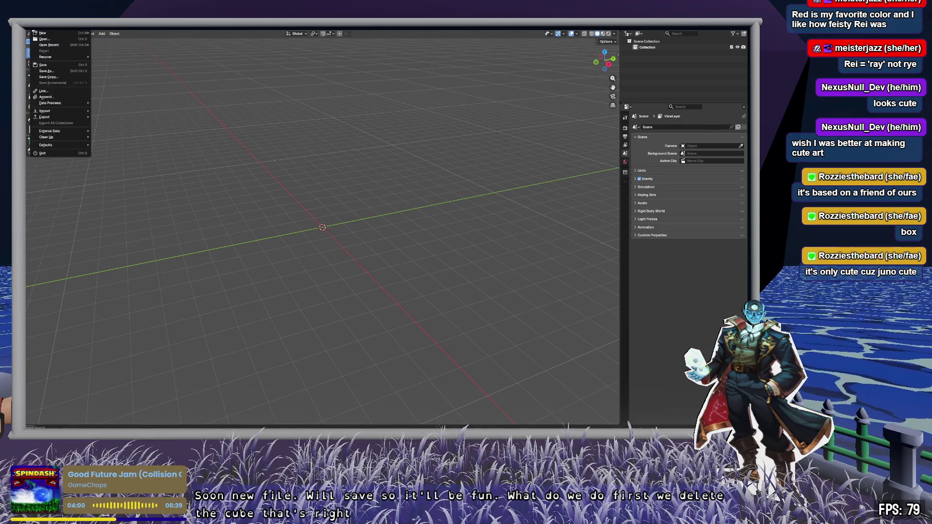
mouse_move(61, 111)
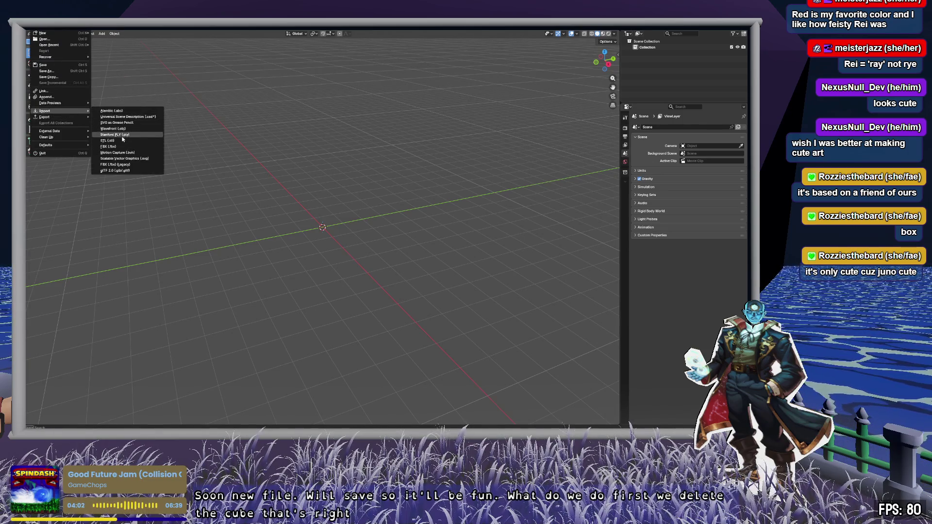
left_click(124, 129)
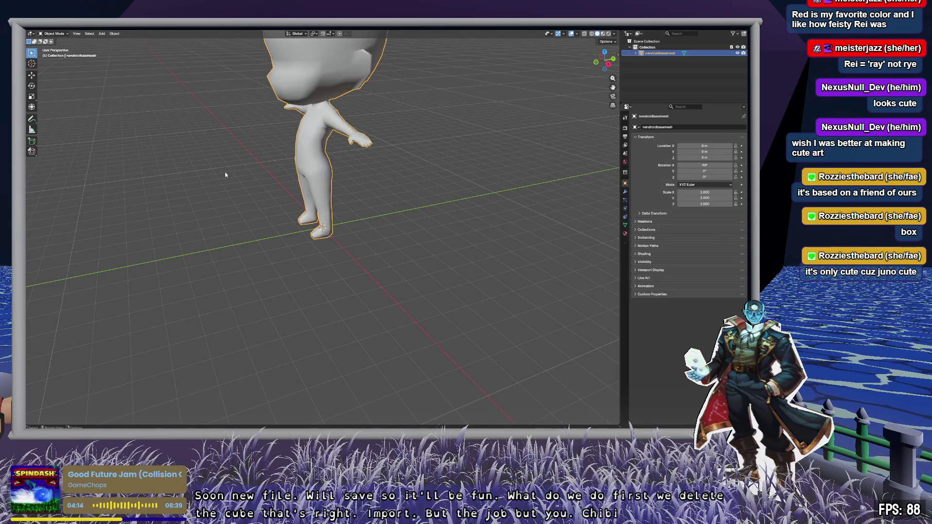
Step: Switch to Front Orthographic view and zoom and pan to compare the chibi with the grid
mouse_move(324, 166)
middle_mouse_down()
mouse_move(403, 247)
mouse_move(374, 248)
middle_mouse_up()
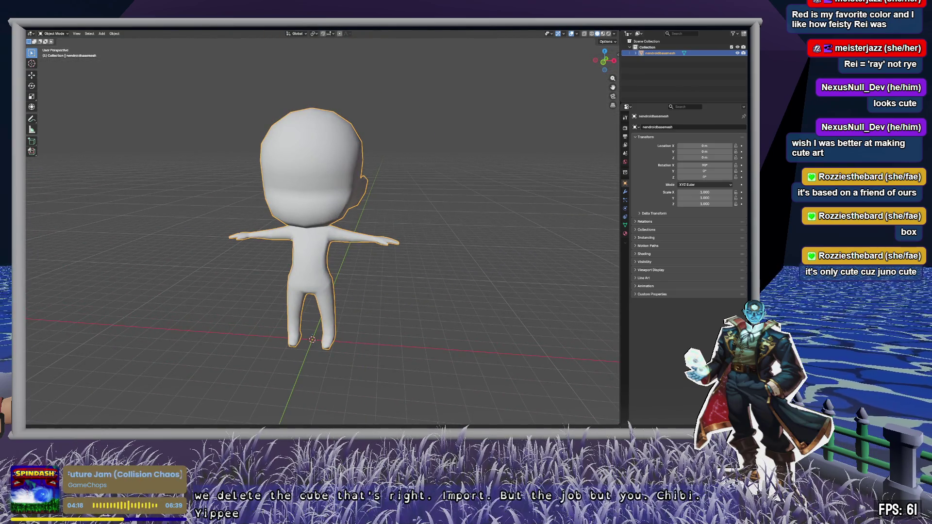
mouse_move(316, 184)
middle_mouse_down()
mouse_move(350, 168)
mouse_move(333, 160)
middle_mouse_up()
scroll(350, 168, "up", 3)
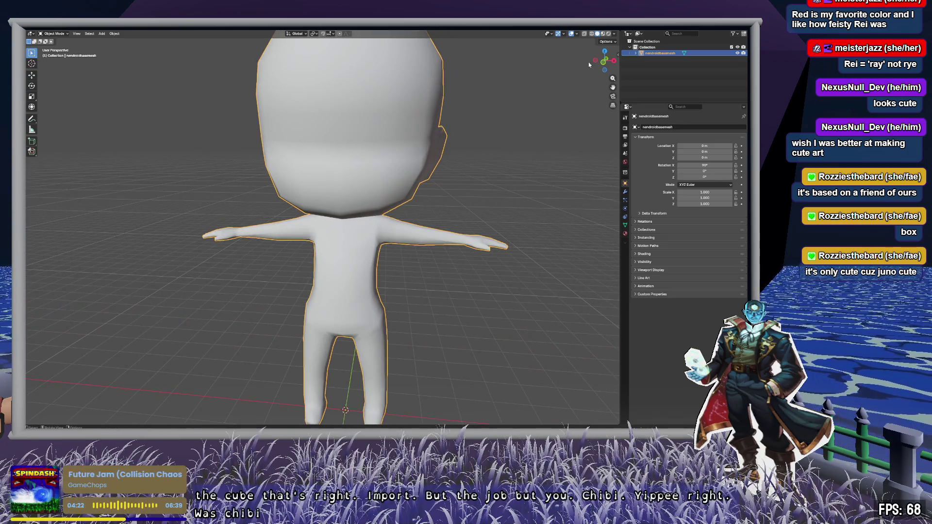
left_click(604, 63)
scroll(371, 161, "down", 3)
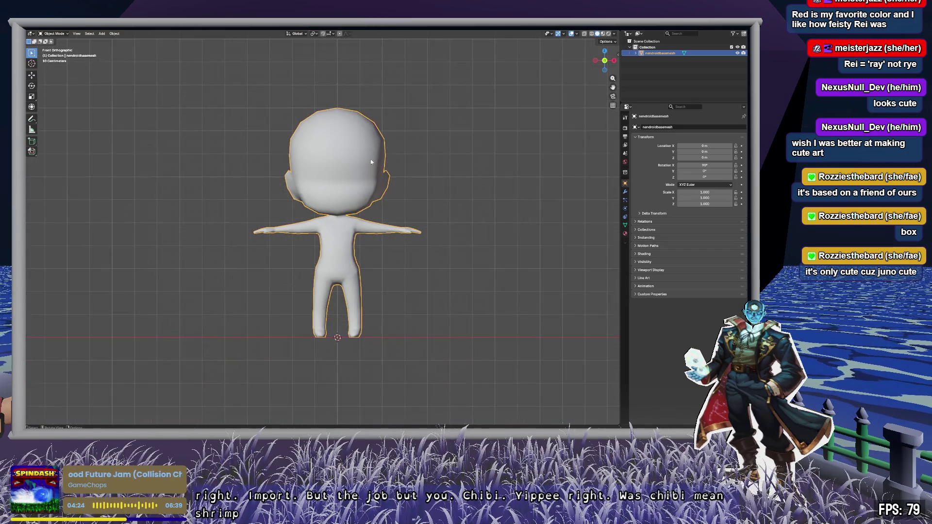
scroll(369, 154, "up", 1)
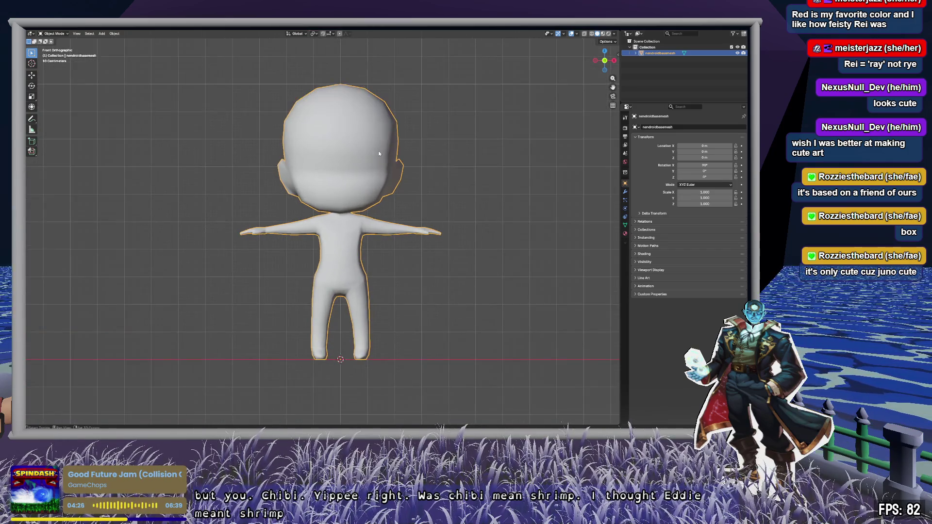
middle_click_drag(378, 151, 342, 160, "shift")
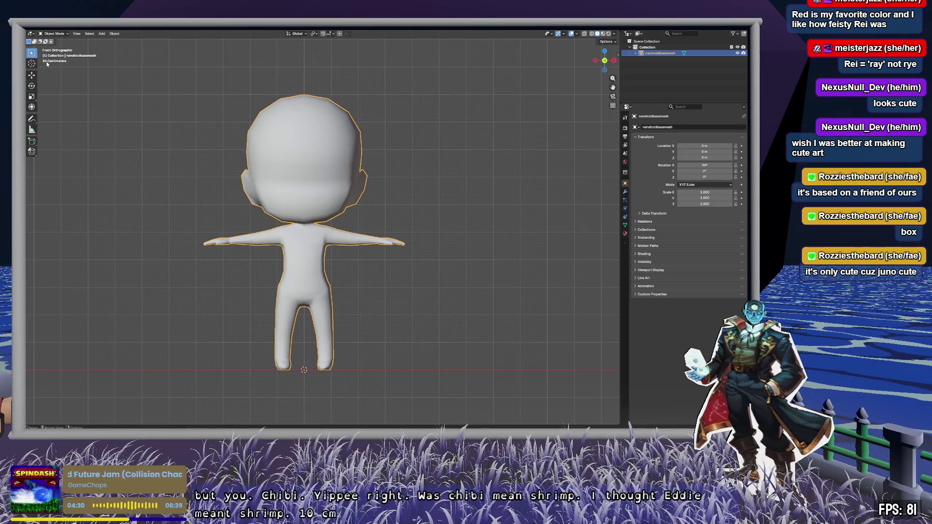
scroll(346, 154, "down", 10)
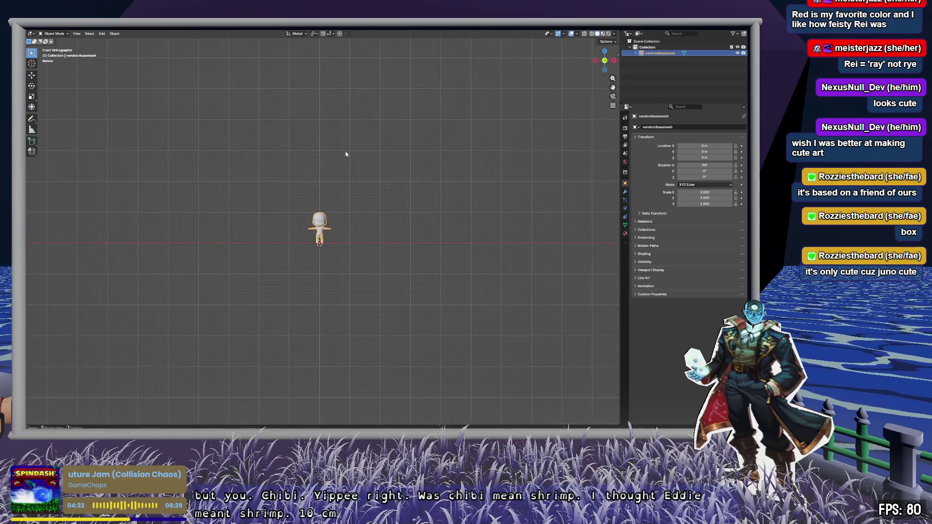
scroll(341, 207, "down", 5)
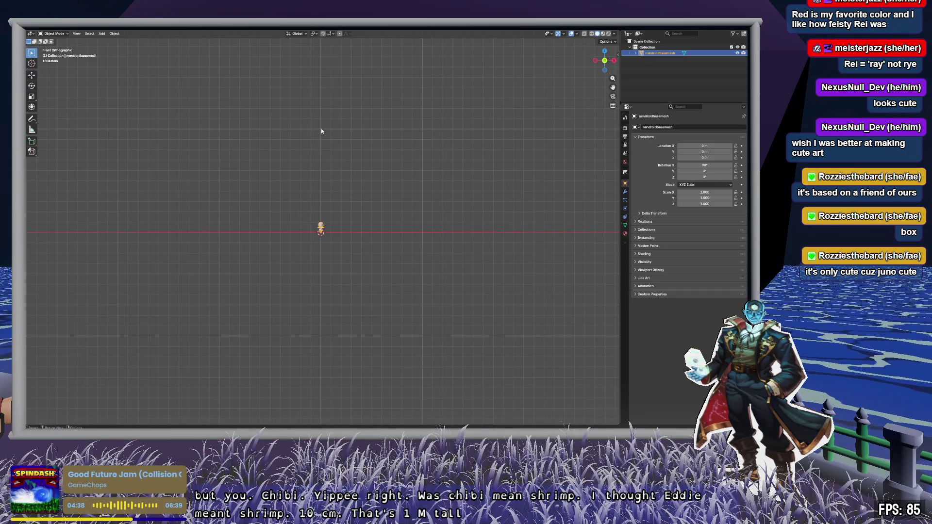
scroll(318, 225, "up", 15)
scroll(318, 225, "down", 4)
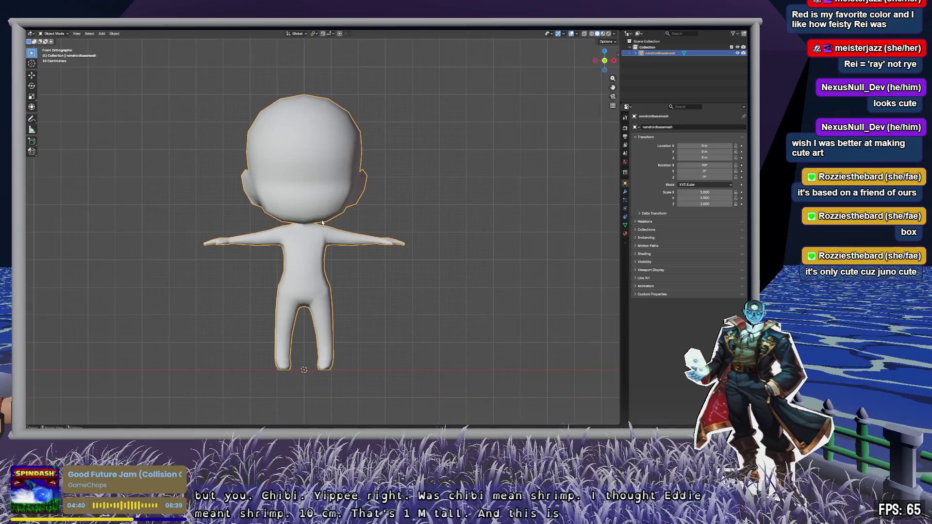
middle_click_drag(325, 232, 348, 228, "shift")
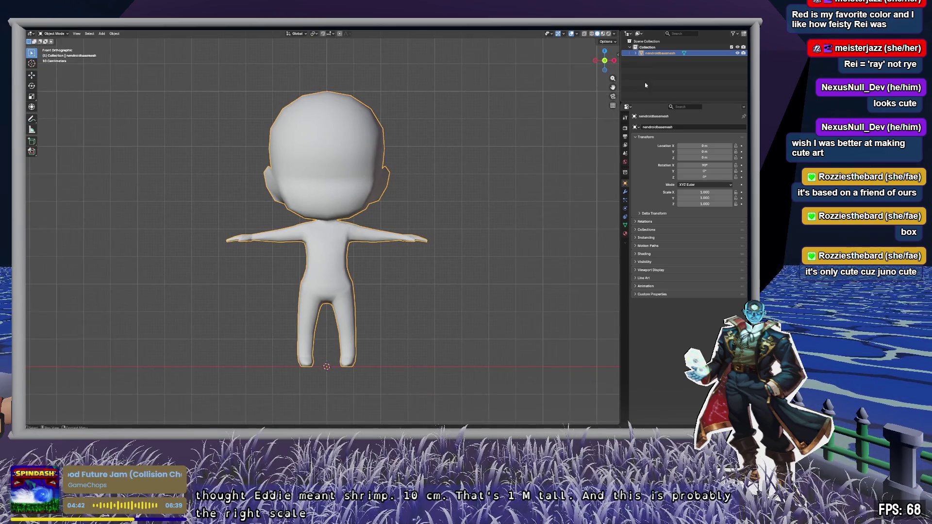
Step: Browse Add Modifier > Generate in the Modifiers tab and close it without adding any
left_click(626, 192)
left_click(683, 127)
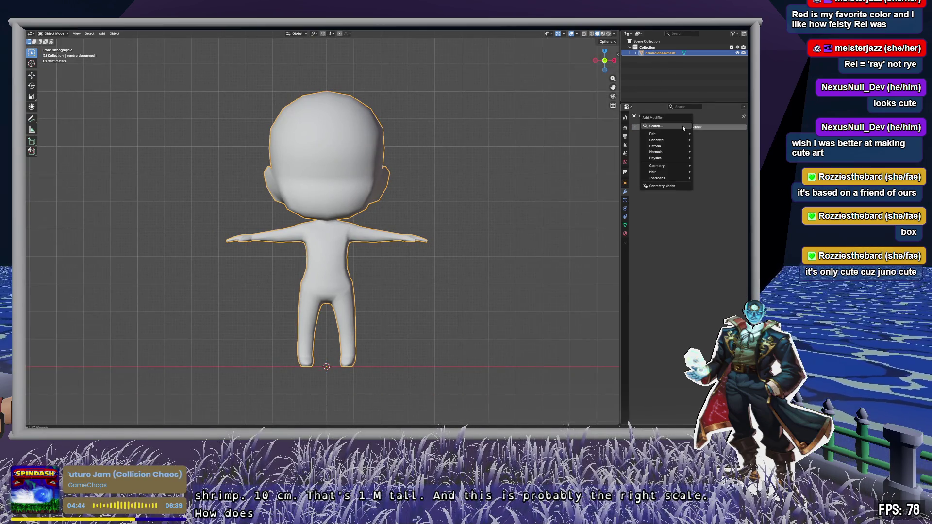
mouse_move(676, 141)
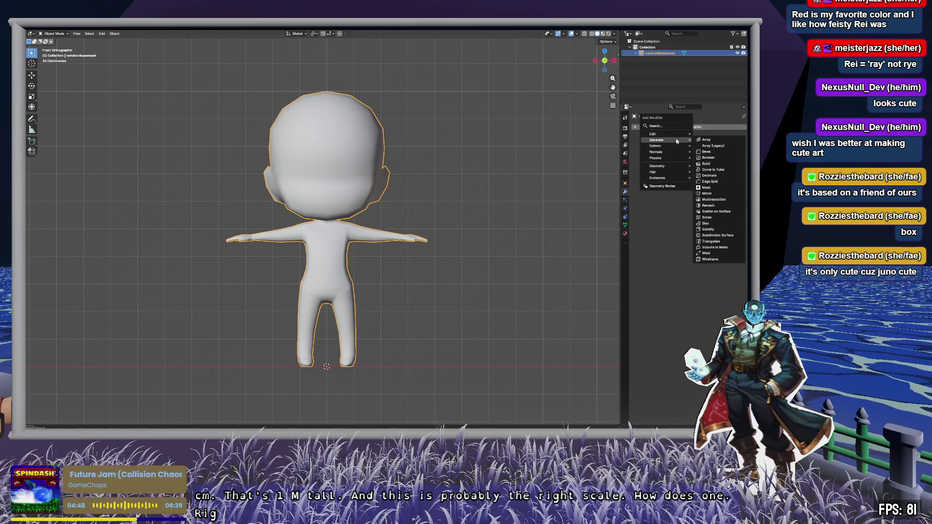
left_click(660, 236)
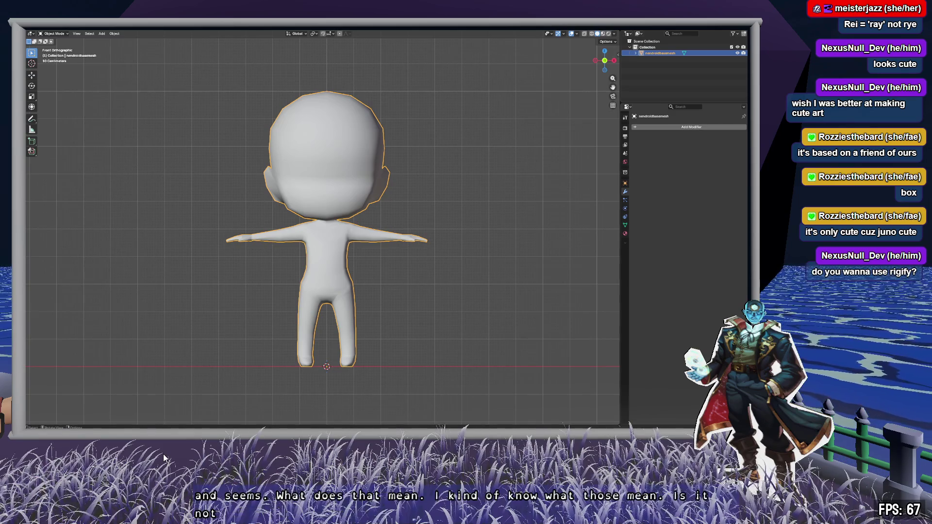
Step: Watch the 'Amazingly EASY Way To Rig Characters in Blender 4.1' tutorial, then return to Blender and select the chibi mesh
key("alt+Tab")
key("alt+Tab")
key("alt+Tab")
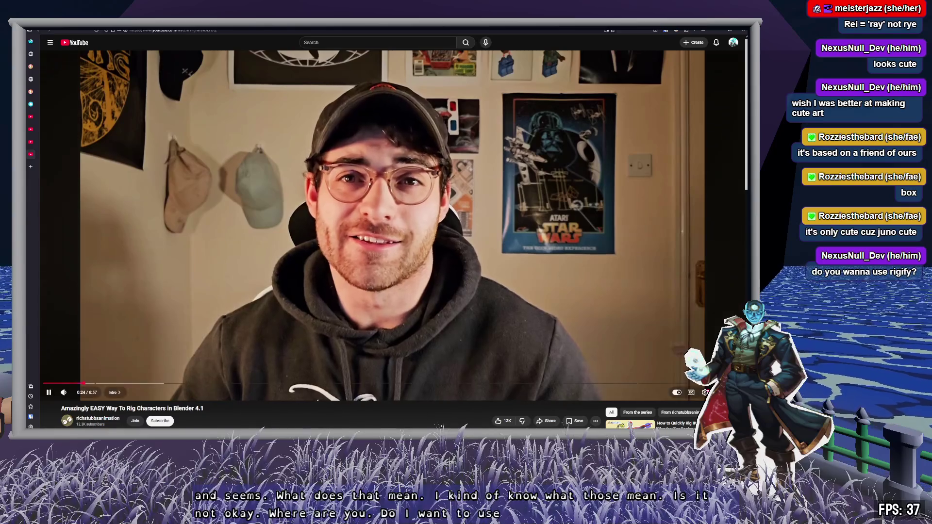
left_click(271, 245)
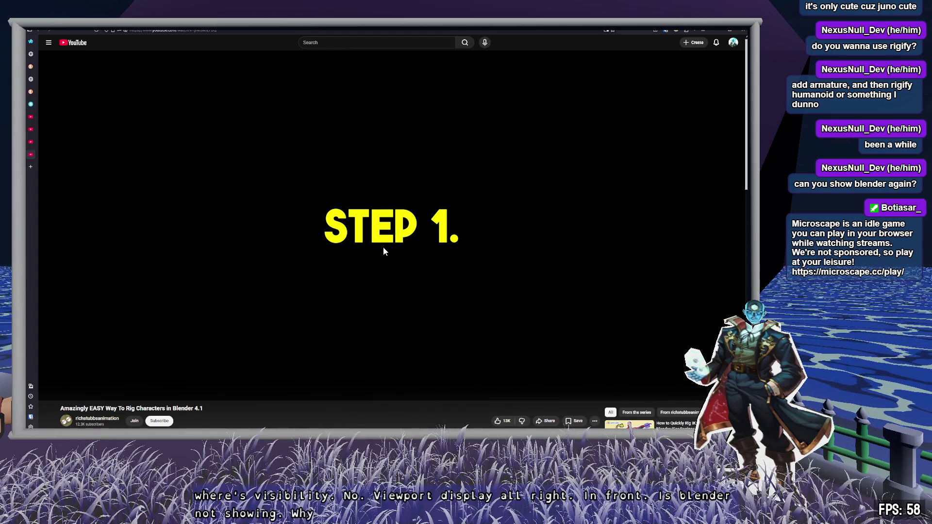
key("alt+Tab")
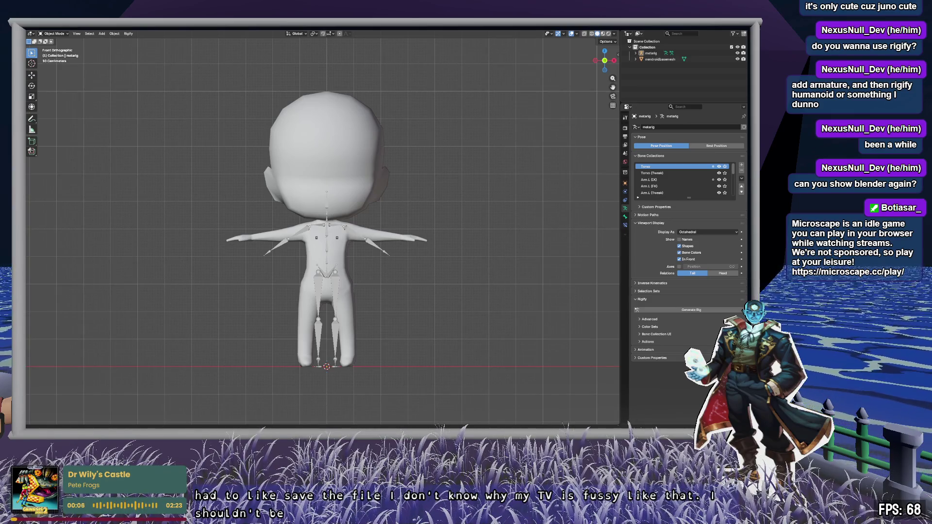
left_click(652, 59)
Step: Set viewport Lighting to MatCap with the olive-green matcap
left_click(591, 34)
left_click(603, 33)
left_click(598, 34)
left_click(614, 34)
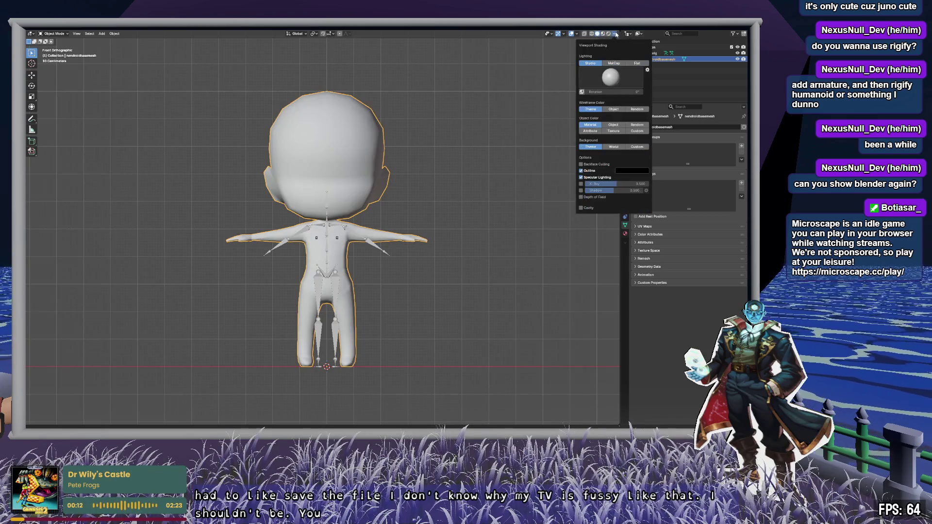
left_click(614, 63)
left_click(612, 76)
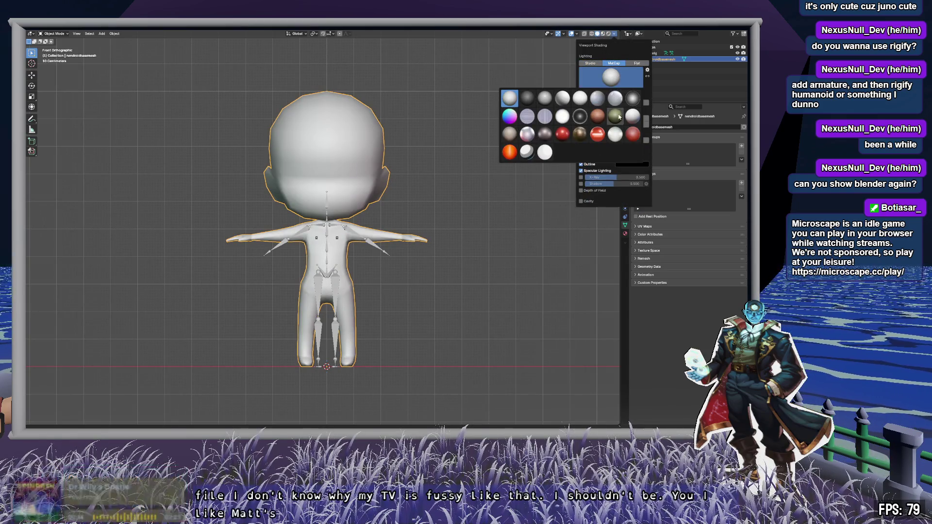
left_click(616, 117)
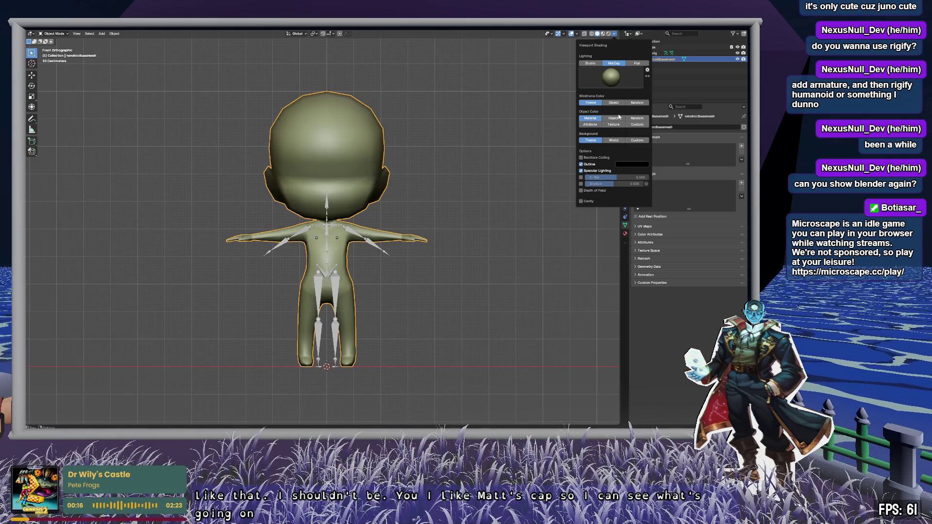
Step: Reselect the metarig in the outliner, frame the torso and legs, and toggle X-ray
left_click(656, 54)
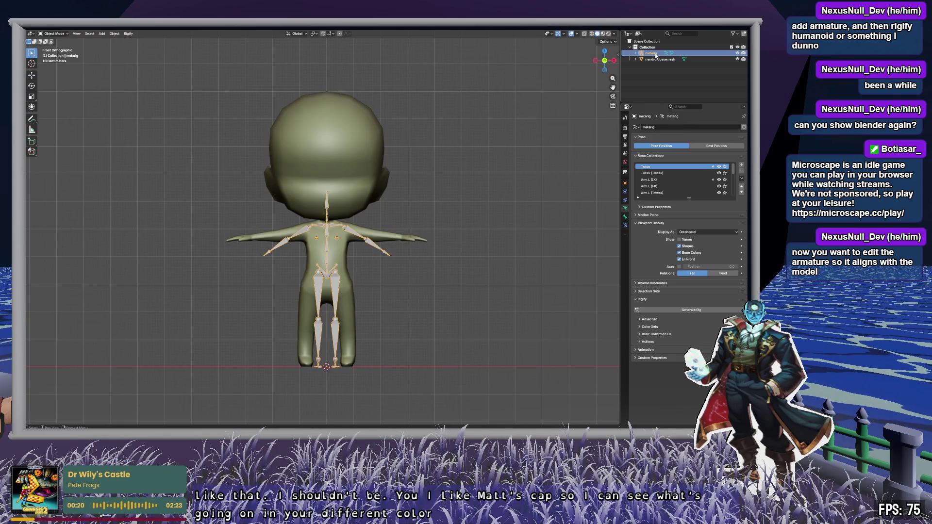
scroll(361, 247, "up", 8)
scroll(360, 247, "down", 4)
mouse_move(360, 247)
middle_mouse_down("shift")
mouse_move(387, 205)
mouse_move(380, 167)
middle_mouse_up("shift")
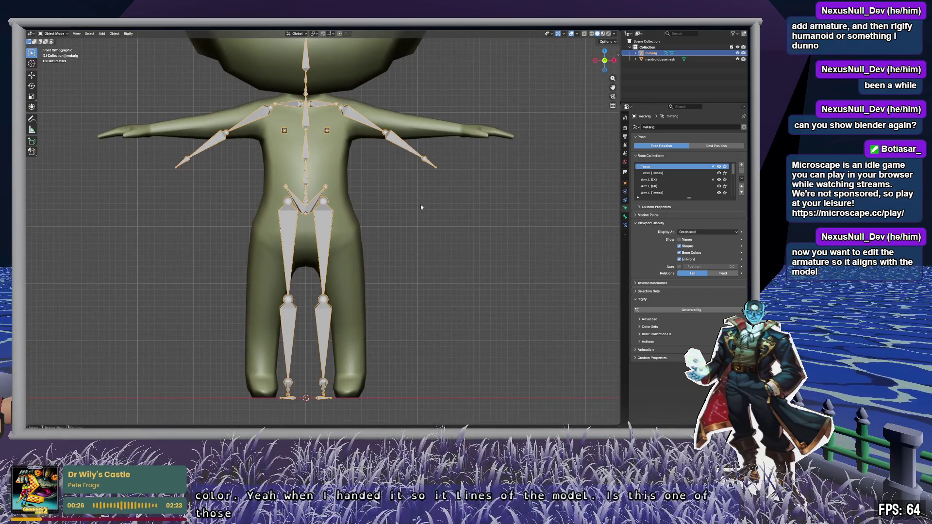
left_click(657, 59)
left_click(654, 53)
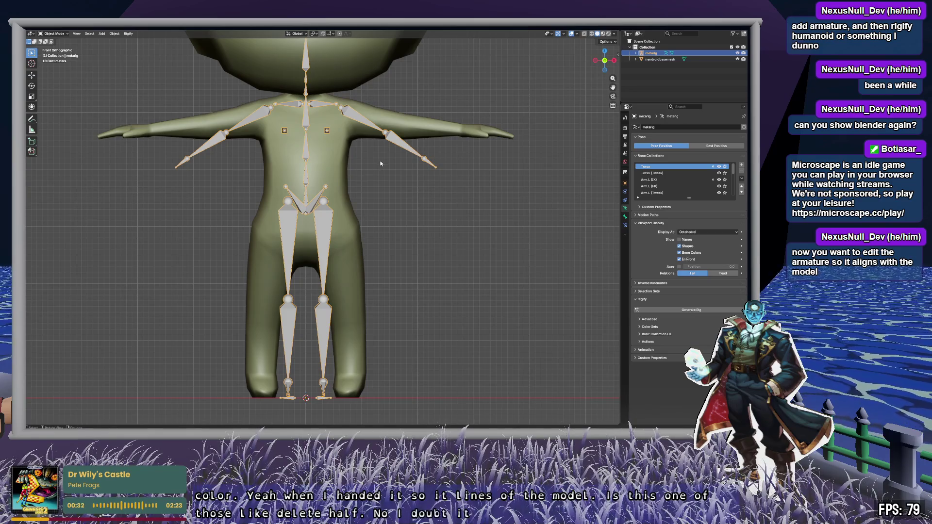
key("alt+z")
key("alt+z")
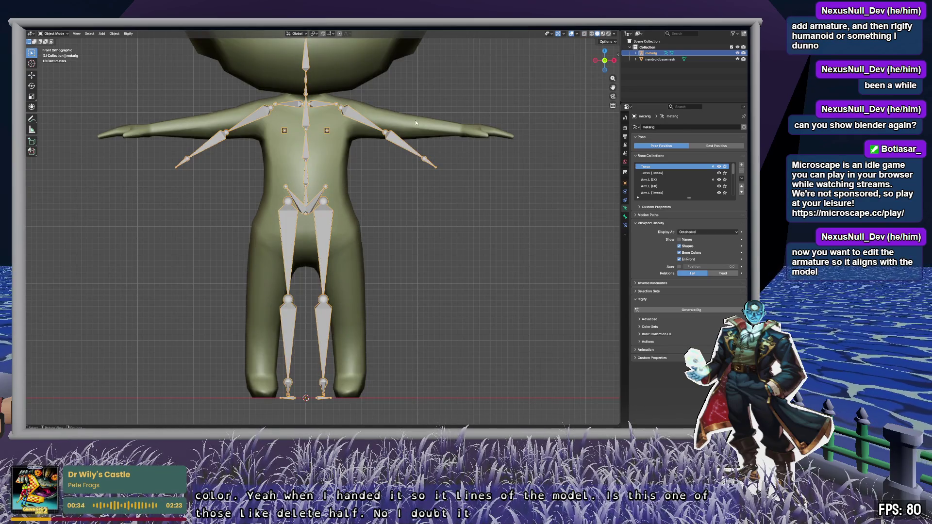
Step: Try Stick bone display, then switch back to Octahedral
left_click(693, 233)
left_click(690, 246)
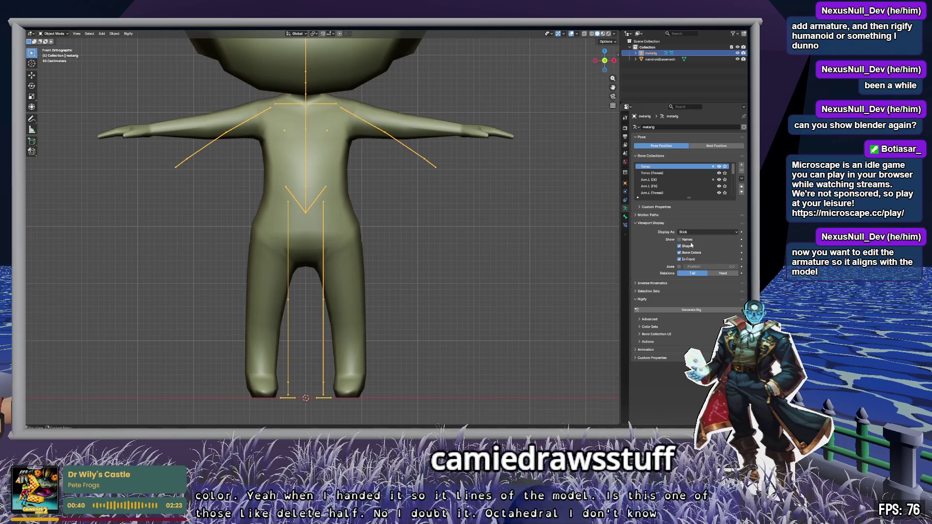
left_click(696, 233)
left_click(696, 239)
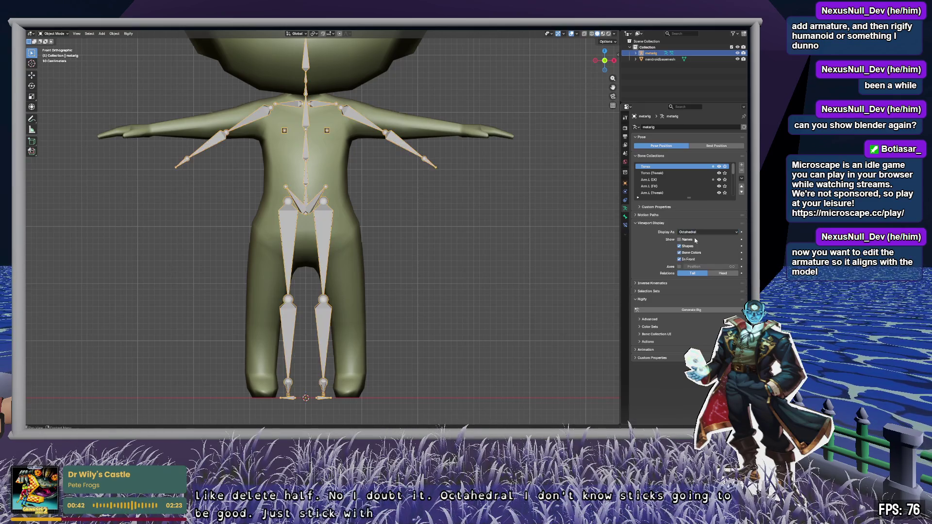
Step: Enlarge the Bone Collections list to show every collection and enter Edit Mode
scroll(427, 237, "up", 8)
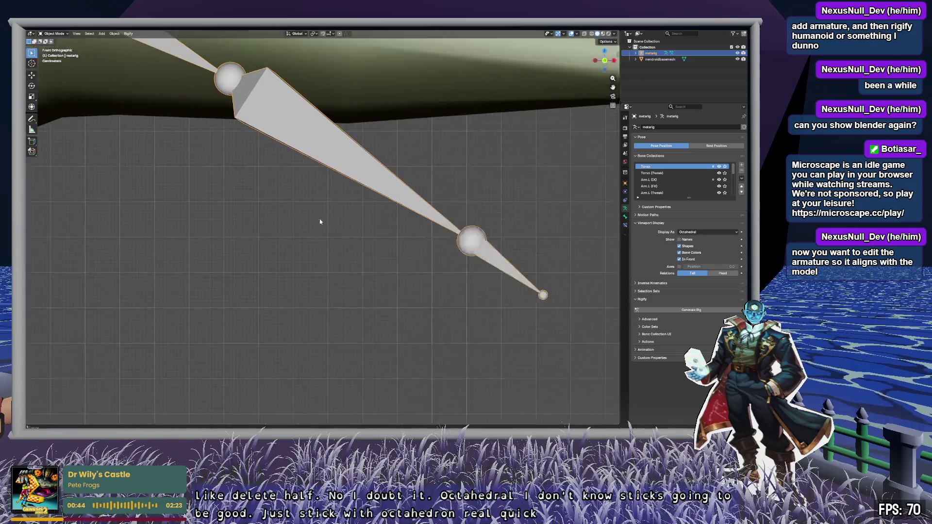
scroll(337, 237, "down", 3)
scroll(337, 237, "up", 2)
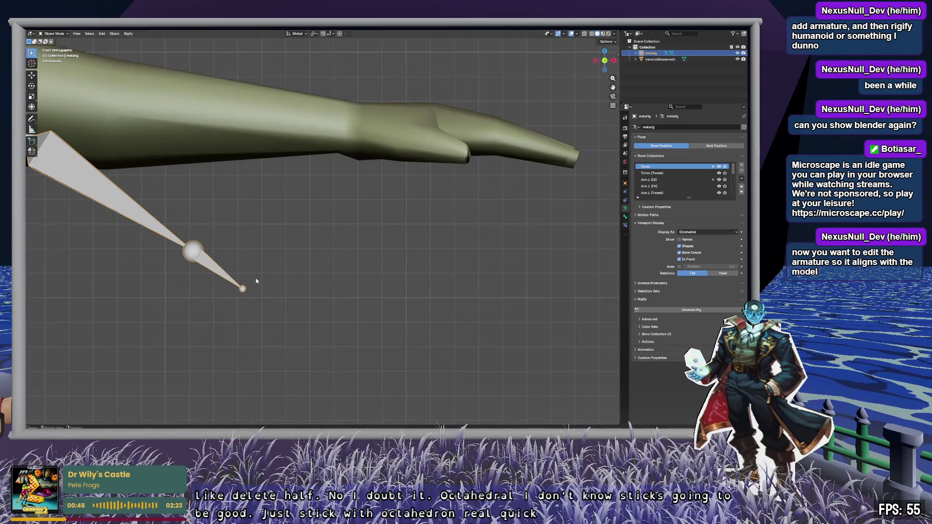
scroll(697, 177, "down", 5)
scroll(697, 179, "up", 6)
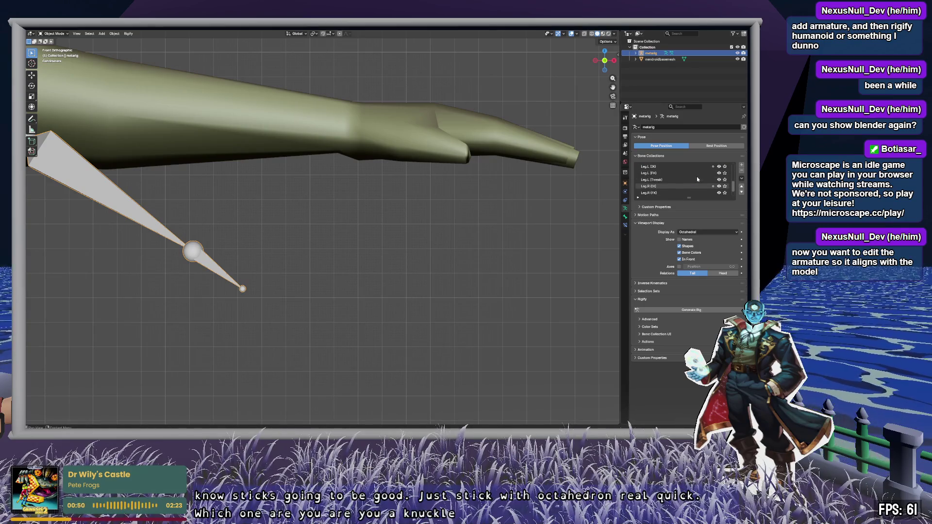
left_click_drag(691, 198, 694, 263)
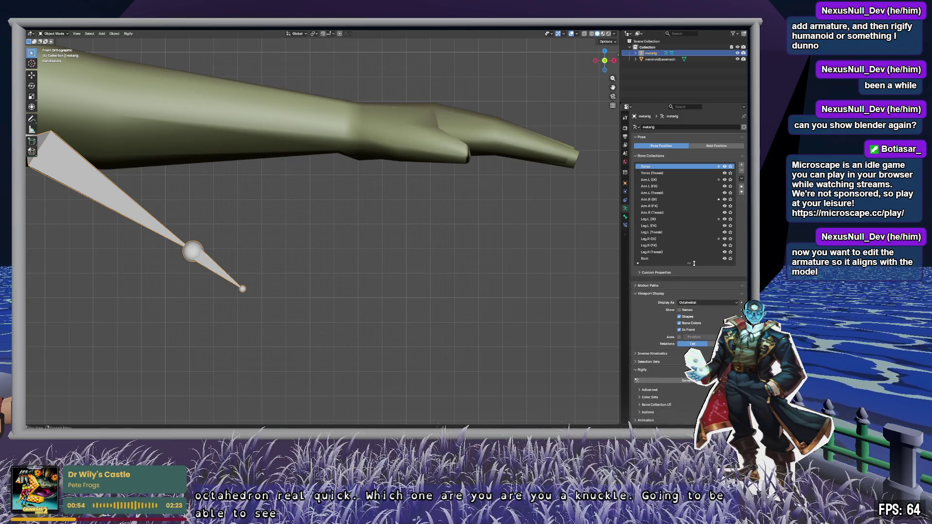
key("Tab")
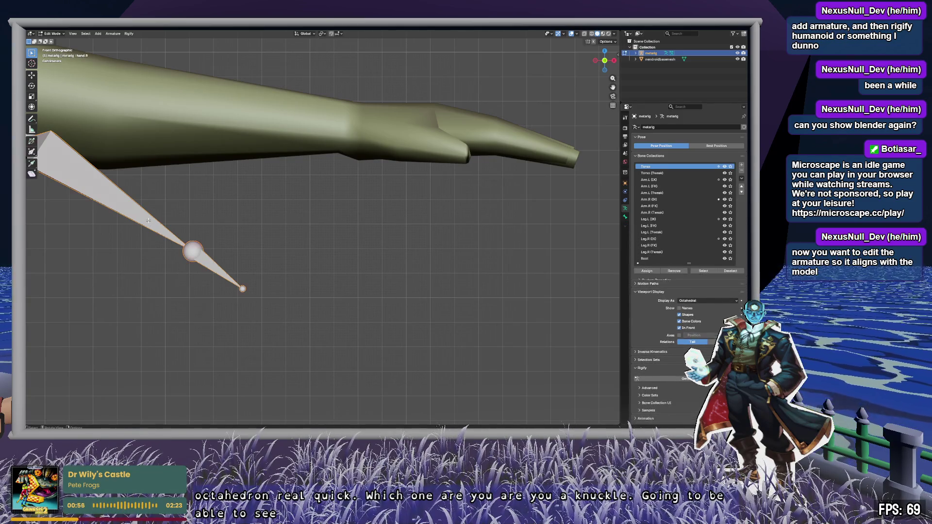
Step: Inspect the left hand and forearm bones of the metarig
left_click(205, 262)
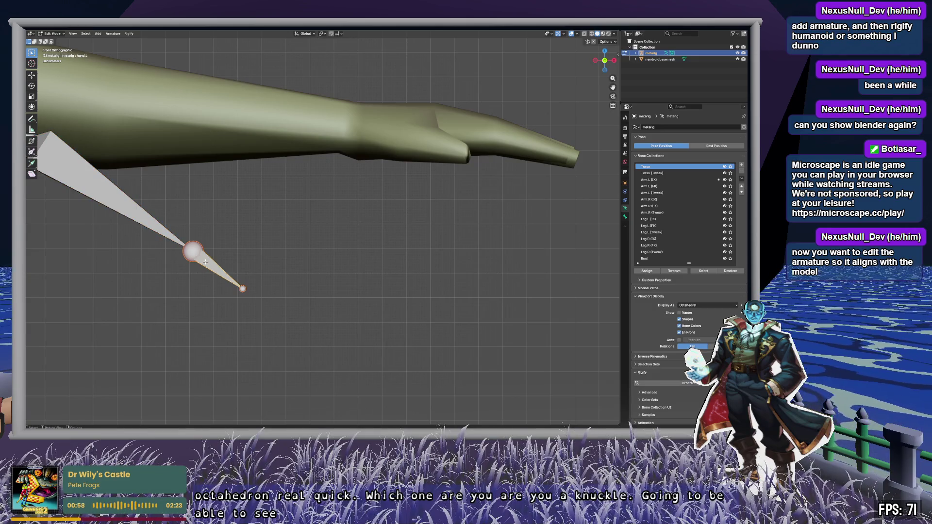
left_click(145, 226)
left_click(212, 267)
middle_click_drag(337, 230, 320, 249, "shift")
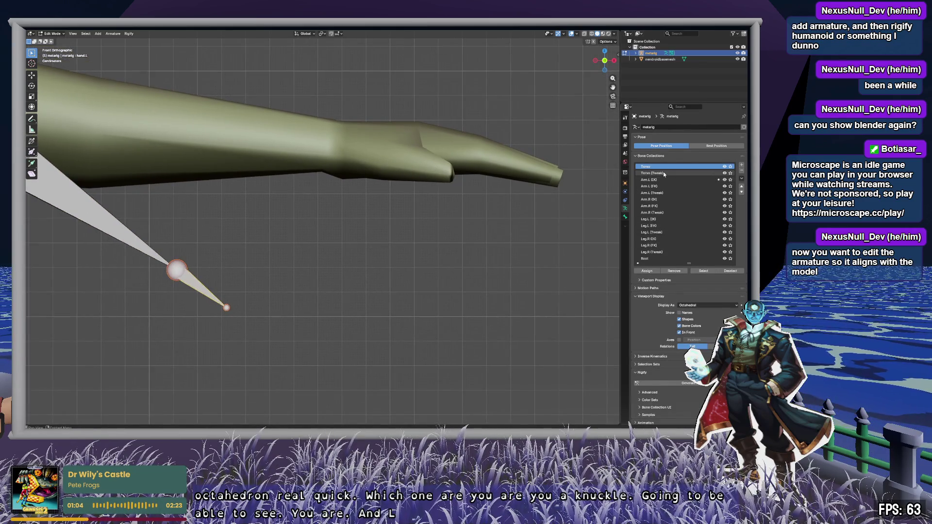
left_click(638, 263)
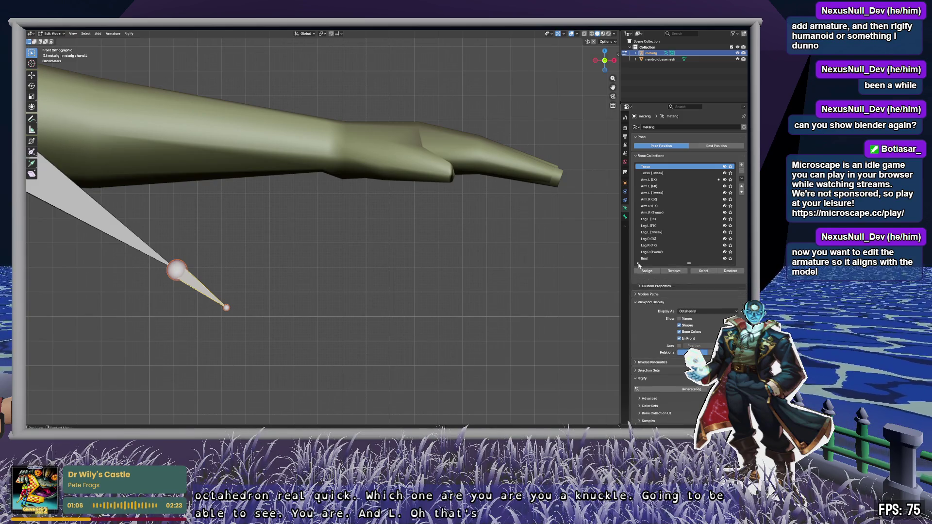
left_click(639, 264)
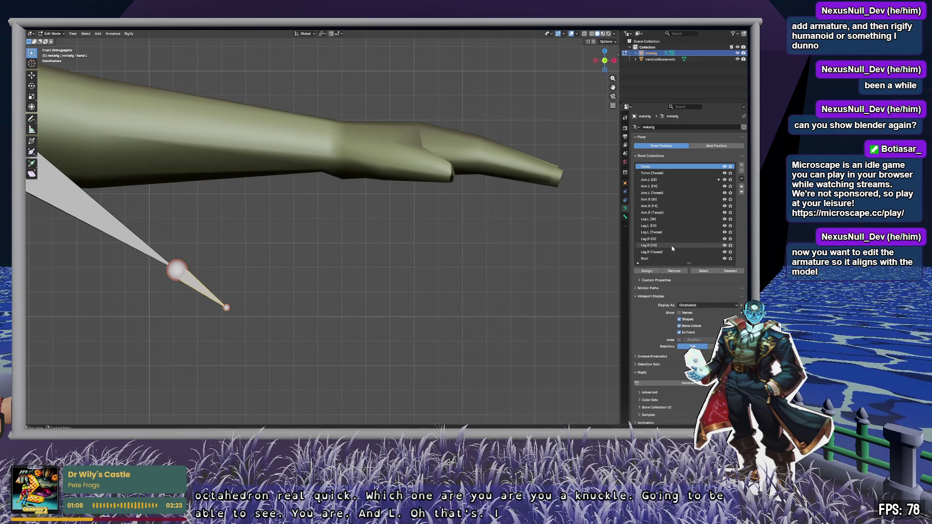
Step: Move the left elbow joint into the arm and the wrist joint onto the hand
mouse_move(264, 230)
middle_mouse_down("shift")
mouse_move(381, 242)
mouse_move(239, 260)
mouse_move(555, 276)
middle_mouse_up("shift")
middle_click_drag(191, 174, 298, 212, "shift")
middle_click_drag(426, 256, 169, 227, "shift")
left_click(154, 218)
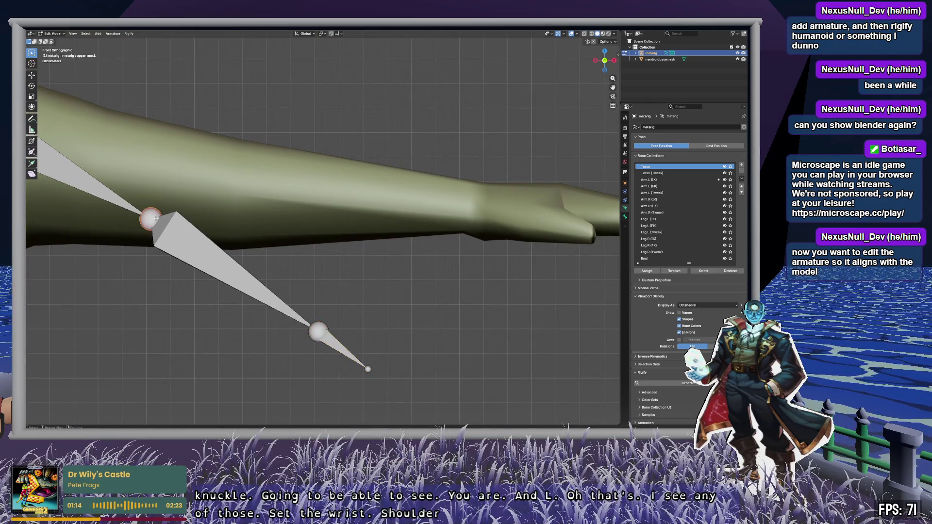
key("g")
left_click(290, 191)
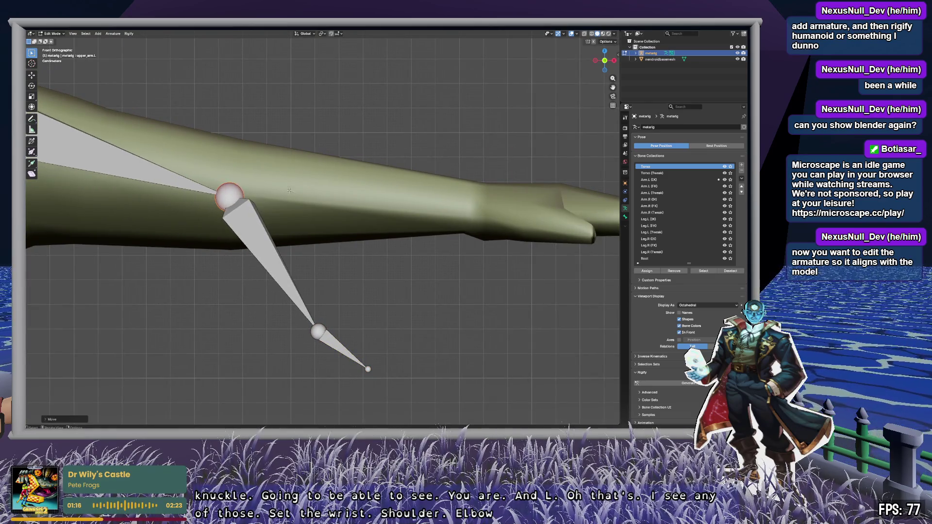
left_click(321, 333)
key("g")
left_click(490, 209)
Step: Place the hand bone's tip toward the knuckles
middle_click_drag(518, 273, 293, 265, "shift")
left_click(150, 365)
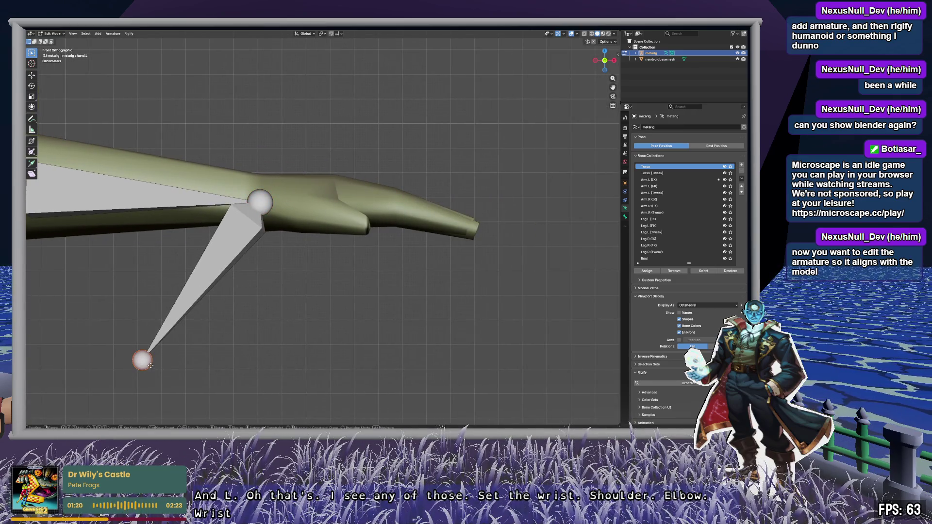
key("g")
left_click(370, 225)
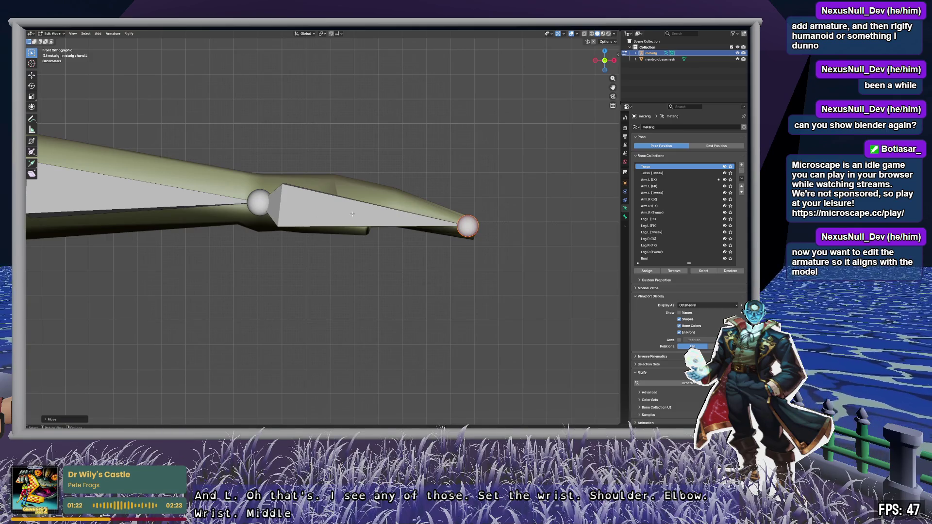
key("g")
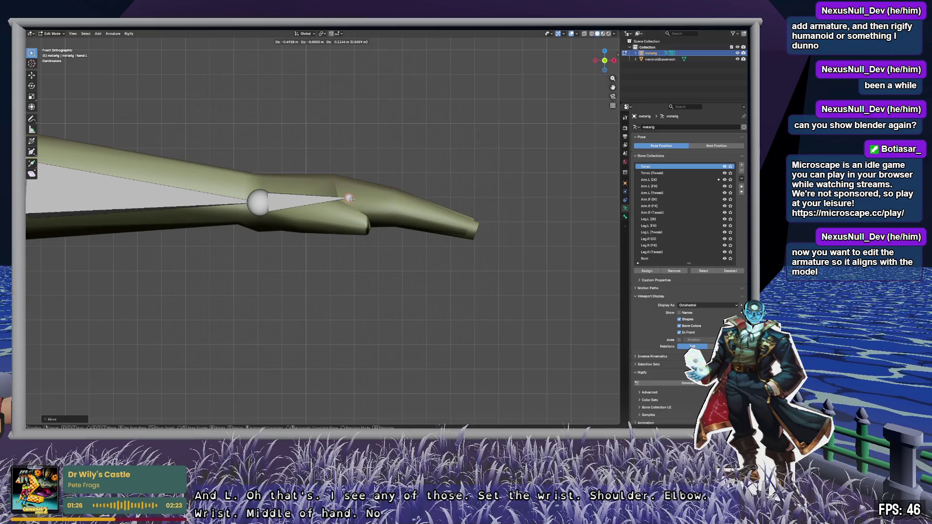
left_click(391, 205)
scroll(191, 175, "down", 8)
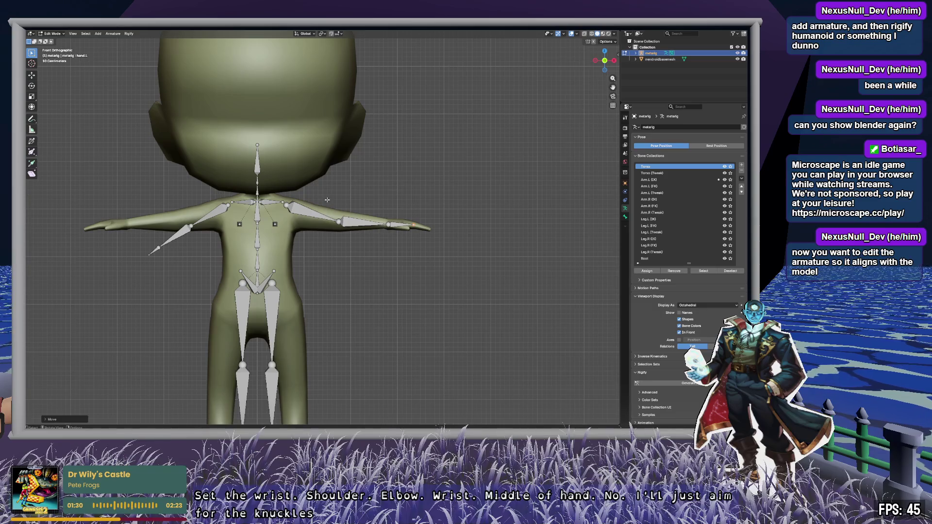
scroll(327, 200, "up", 10)
scroll(399, 254, "down", 4)
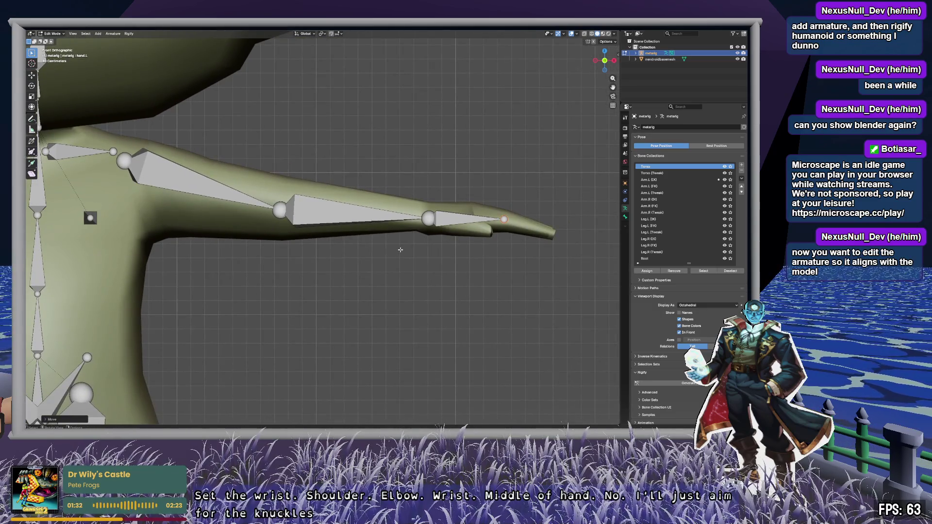
Step: Nudge the elbow up into the arm and place the upper arm's shoulder joint
left_click_drag(282, 223, 287, 213)
mouse_move(125, 162)
left_mouse_down()
mouse_move(145, 150)
mouse_move(146, 172)
left_mouse_up()
mouse_move(103, 149)
middle_mouse_down("shift")
mouse_move(264, 160)
mouse_move(268, 187)
mouse_move(298, 213)
mouse_move(359, 174)
mouse_move(352, 184)
middle_mouse_up("shift")
left_click(274, 162)
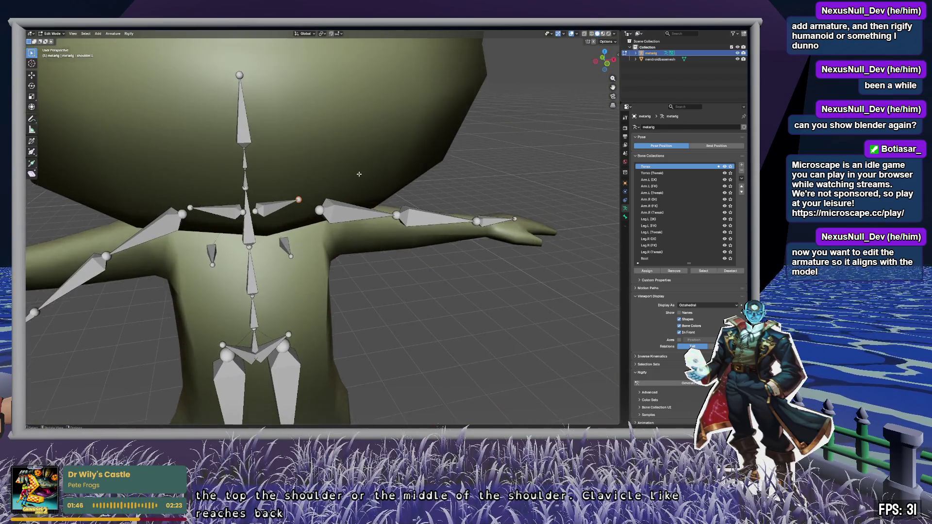
Step: Frame the shoulder joint and switch to a straight-on Front view of the torso and legs
key("KP_Decimal")
scroll(352, 184, "down", 10)
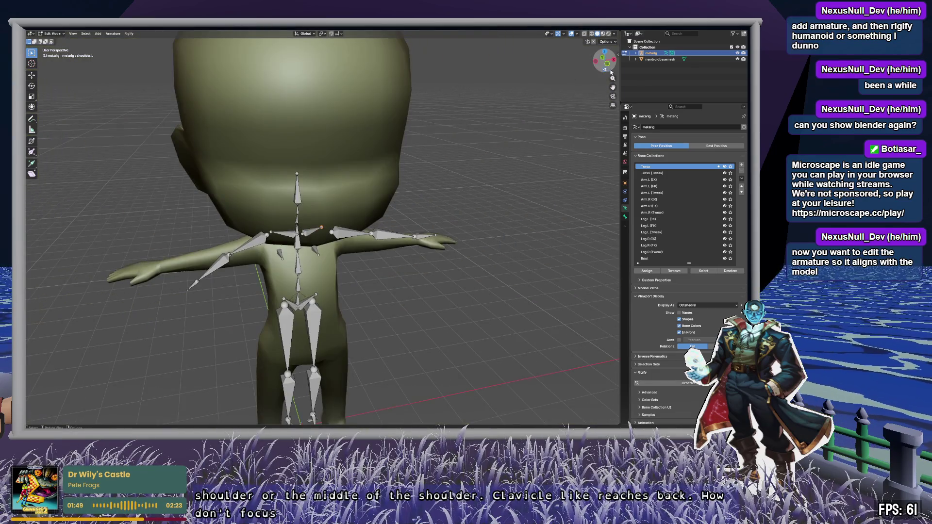
left_click(608, 63)
mouse_move(353, 228)
middle_mouse_down("shift")
mouse_move(353, 132)
mouse_move(298, 175)
middle_mouse_up("shift")
scroll(353, 132, "up", 5)
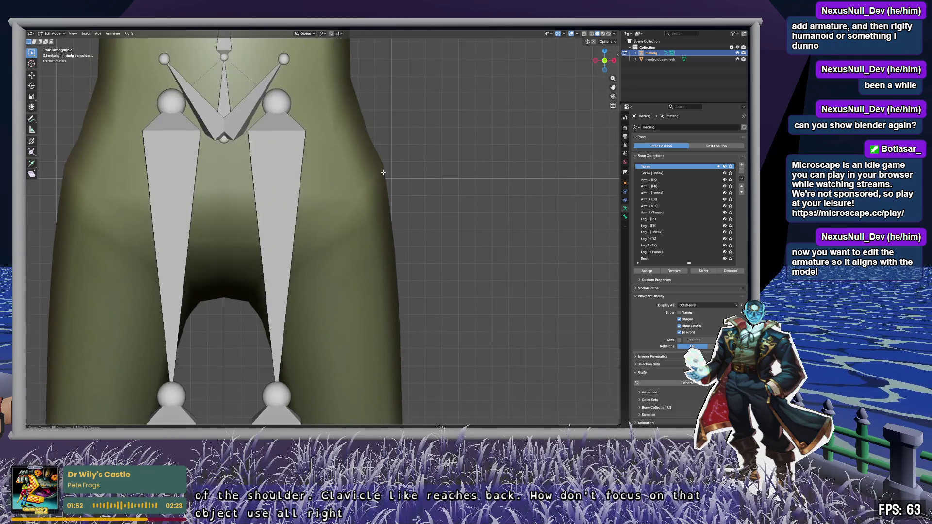
left_click(299, 176)
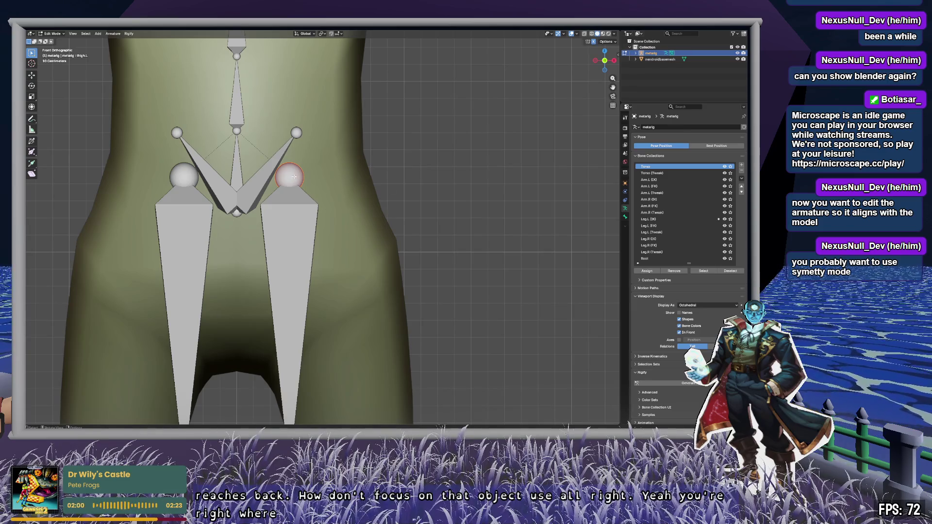
scroll(294, 176, "down", 6)
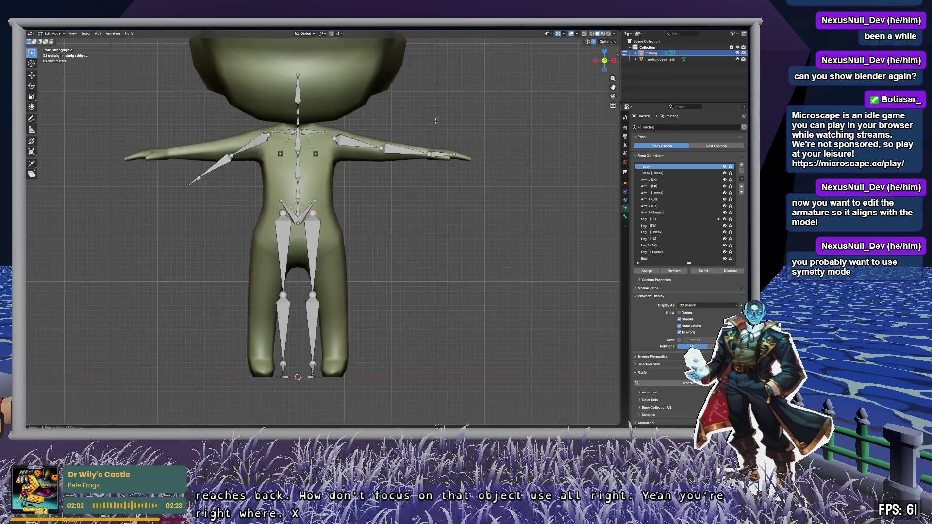
scroll(435, 121, "up", 4)
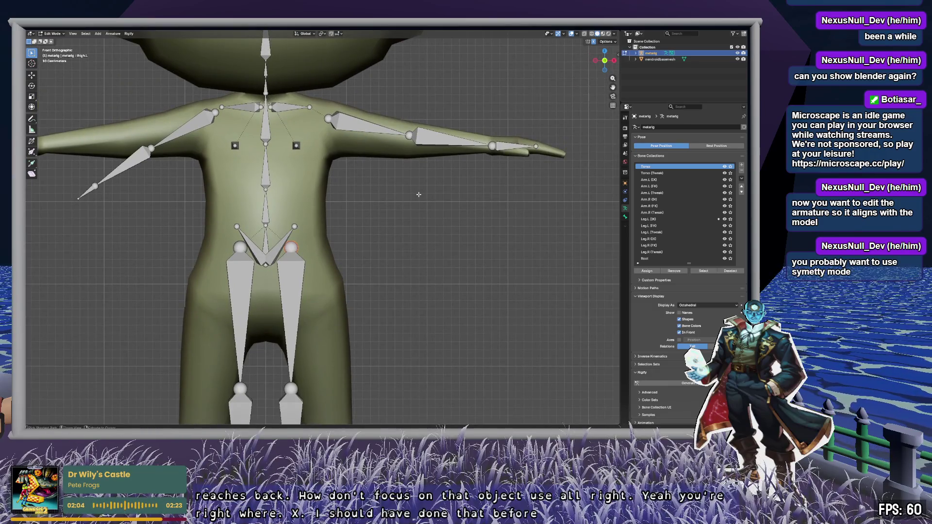
Step: Try rotating the left upper arm bone, then cancel
left_click(369, 128)
key("r")
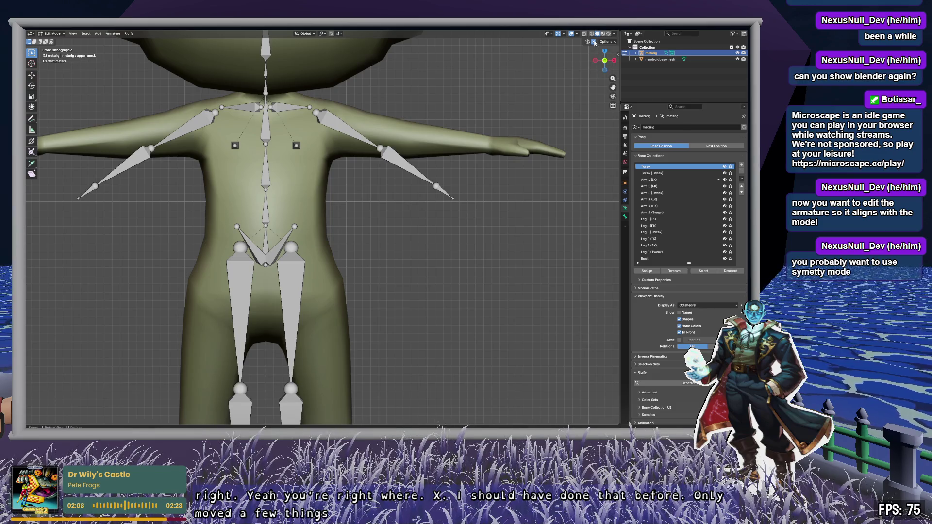
key("r")
key("Escape")
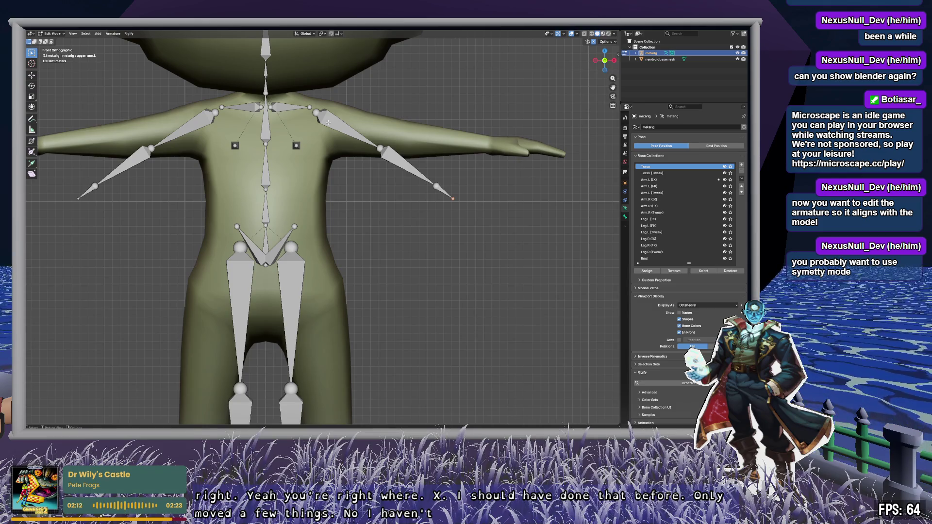
Step: Move the mirrored elbow joints into the arms and pull the wrist joint back into the hand
left_click(379, 148)
key("g")
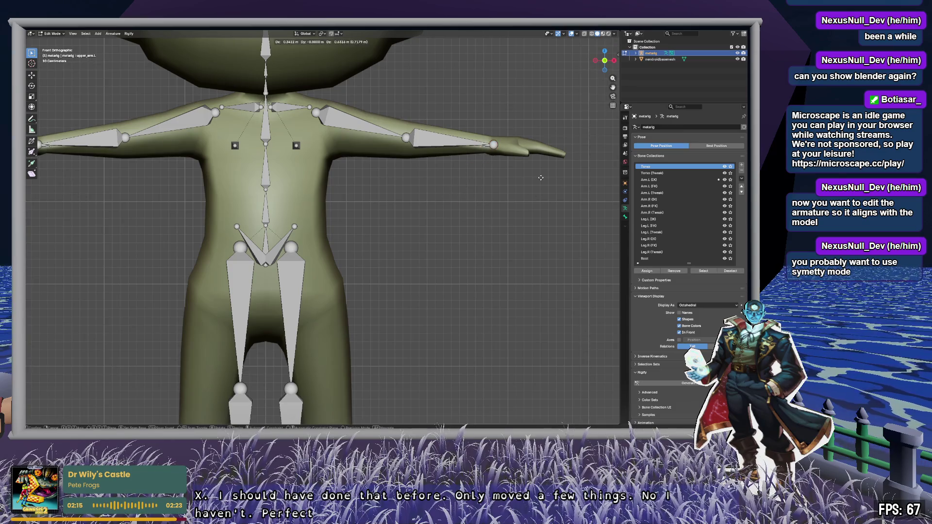
left_click(599, 177)
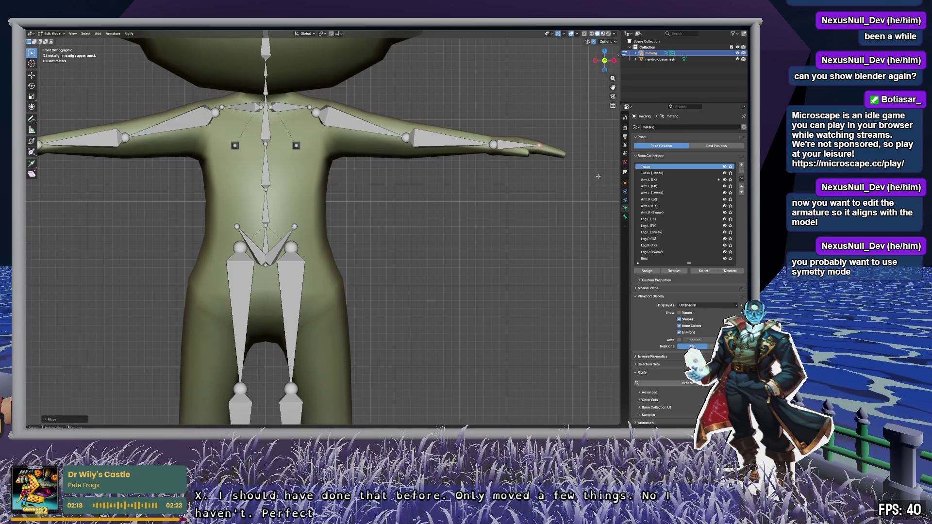
mouse_move(569, 157)
middle_mouse_down("shift")
mouse_move(388, 193)
mouse_move(409, 302)
middle_mouse_up("shift")
scroll(388, 192, "up", 5)
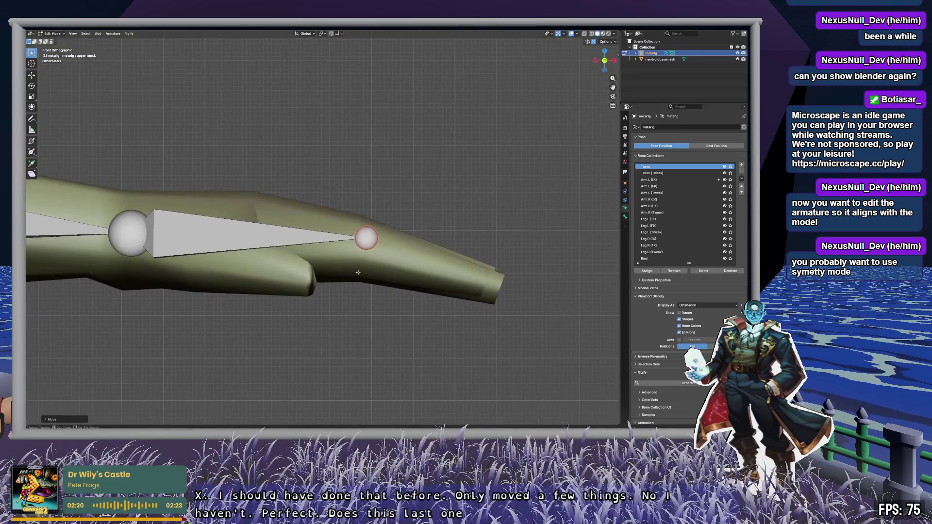
key("g")
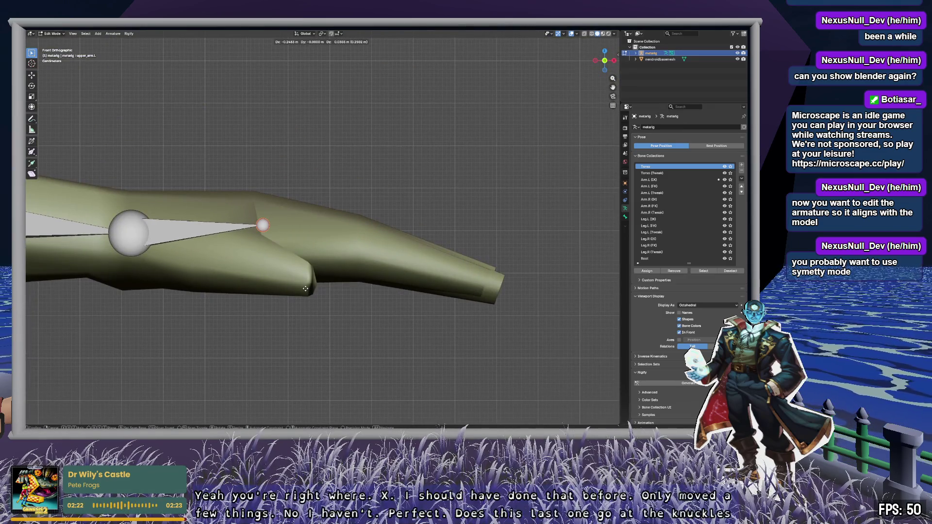
left_click(305, 289)
Step: Move the hand bone's tail to the base of the knuckles
middle_click_drag(333, 202, 267, 246)
scroll(267, 246, "down", 3)
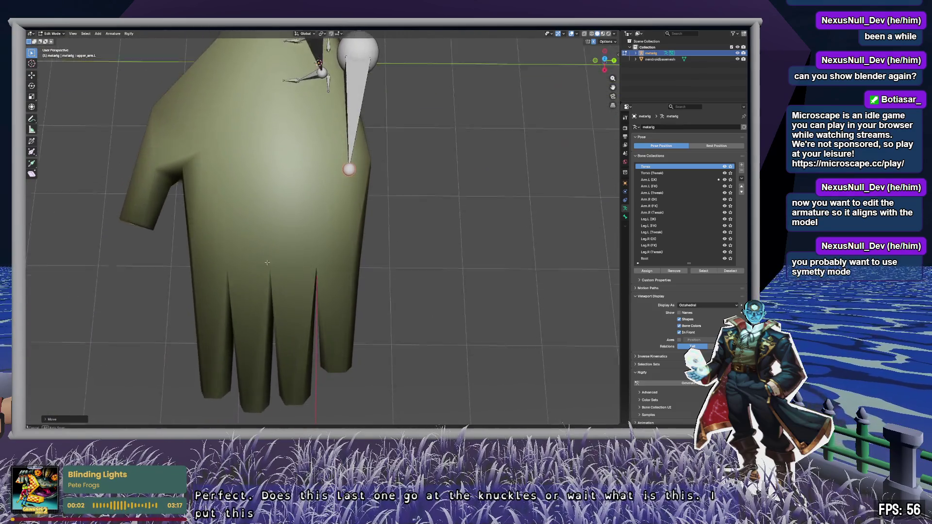
scroll(363, 196, "down", 5)
mouse_move(390, 164)
middle_mouse_down()
mouse_move(406, 262)
mouse_move(404, 229)
middle_mouse_up()
scroll(403, 228, "up", 5)
mouse_move(389, 262)
middle_mouse_down()
mouse_move(384, 277)
mouse_move(379, 176)
middle_mouse_up()
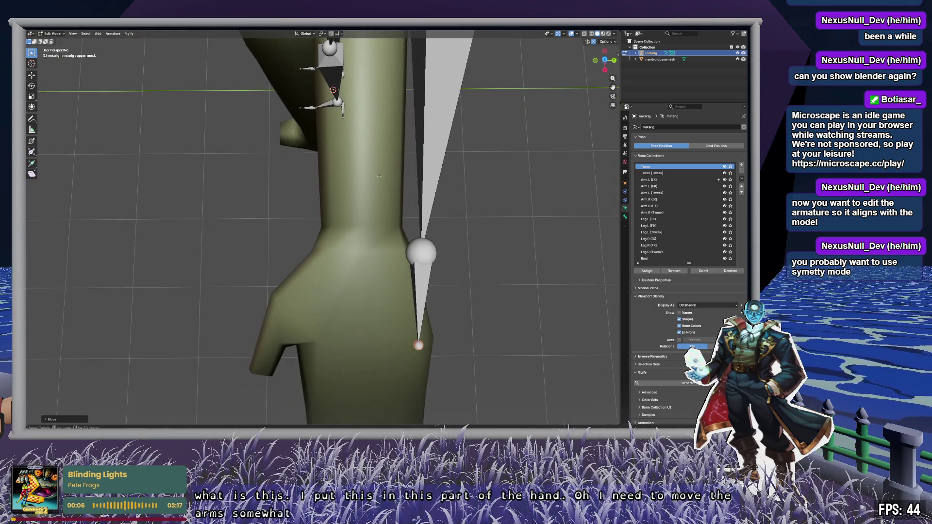
mouse_move(424, 254)
middle_mouse_down()
mouse_move(355, 195)
mouse_move(389, 221)
middle_mouse_up()
left_click_drag(388, 221, 330, 289)
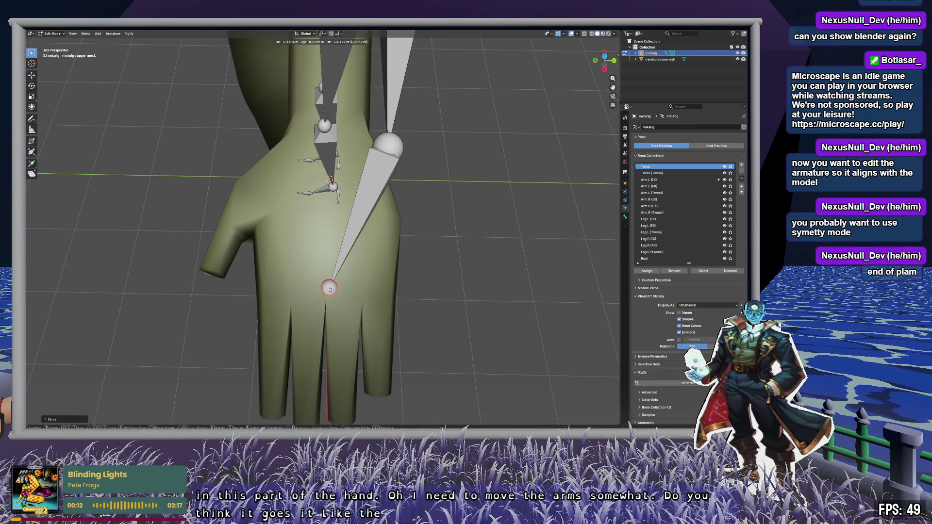
left_click_drag(330, 289, 323, 207)
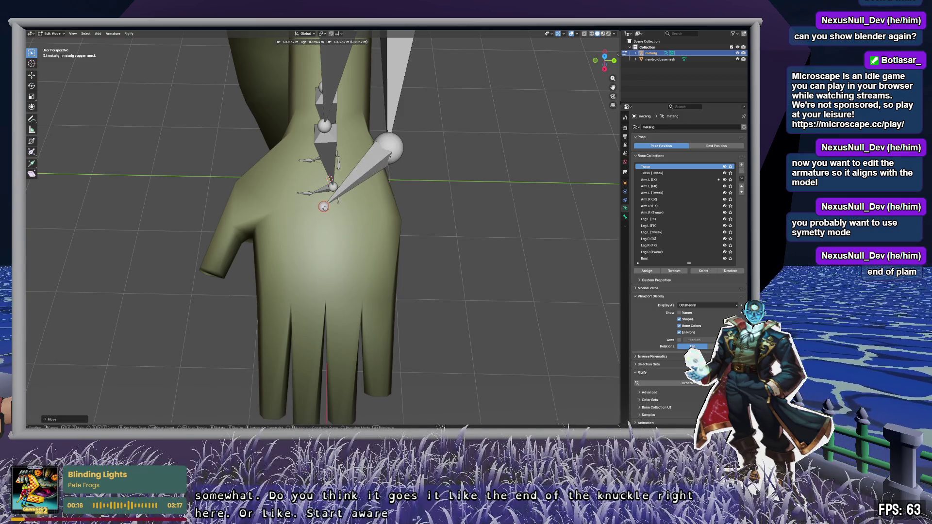
mouse_move(324, 207)
left_mouse_down()
mouse_move(341, 276)
mouse_move(323, 283)
mouse_move(326, 293)
left_mouse_up()
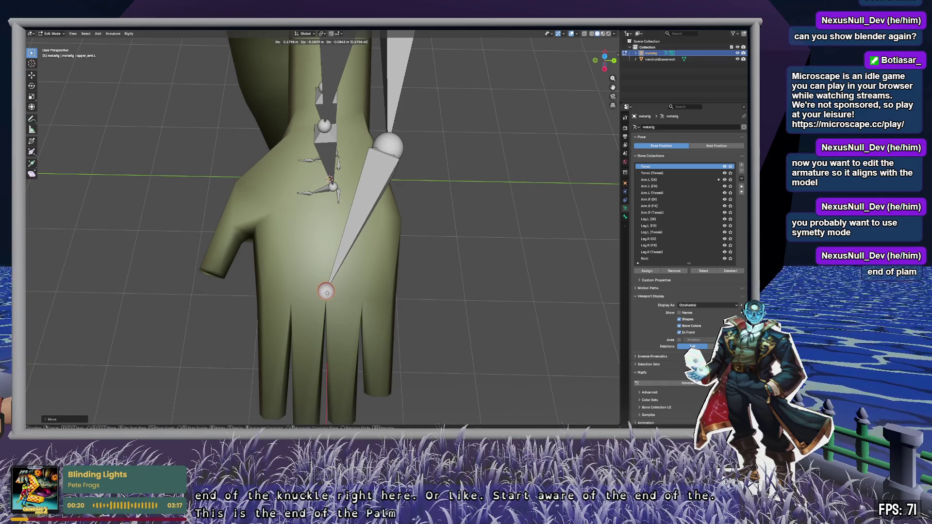
left_click(326, 293)
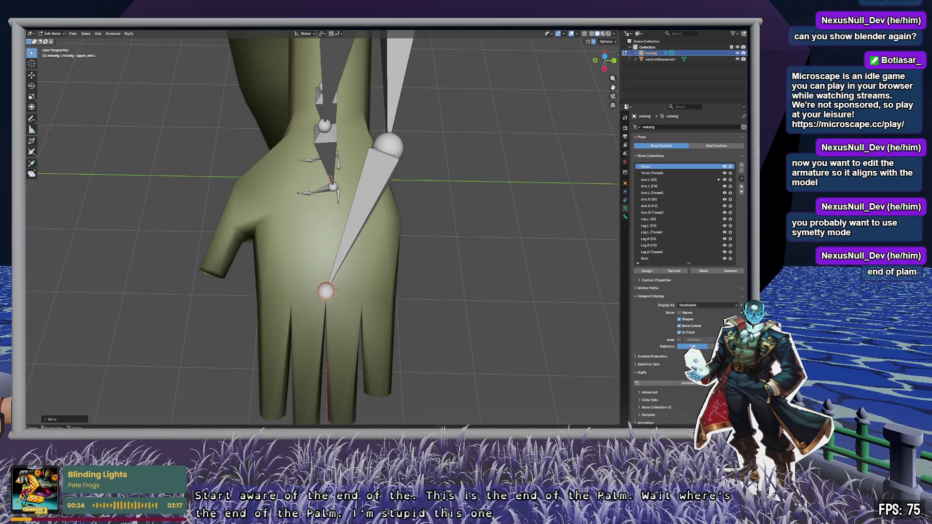
Step: In Top view with X-ray on, lower the elbow joint into the arm
middle_click_drag(379, 235, 582, 50)
left_click(605, 61)
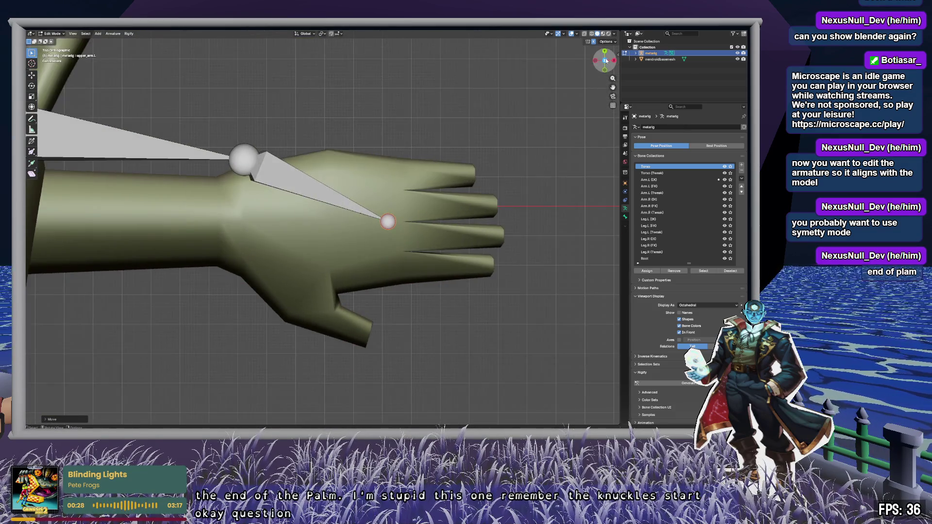
left_click(237, 159)
left_click_drag(237, 160, 225, 230)
left_click(225, 230)
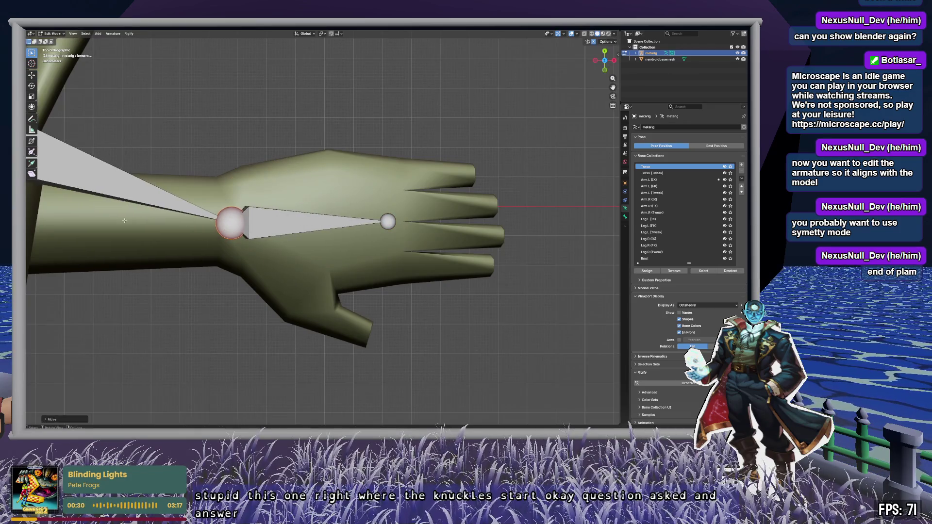
scroll(226, 230, "up", 5)
mouse_move(445, 215)
middle_mouse_down("shift")
mouse_move(457, 215)
mouse_move(417, 220)
middle_mouse_up("shift")
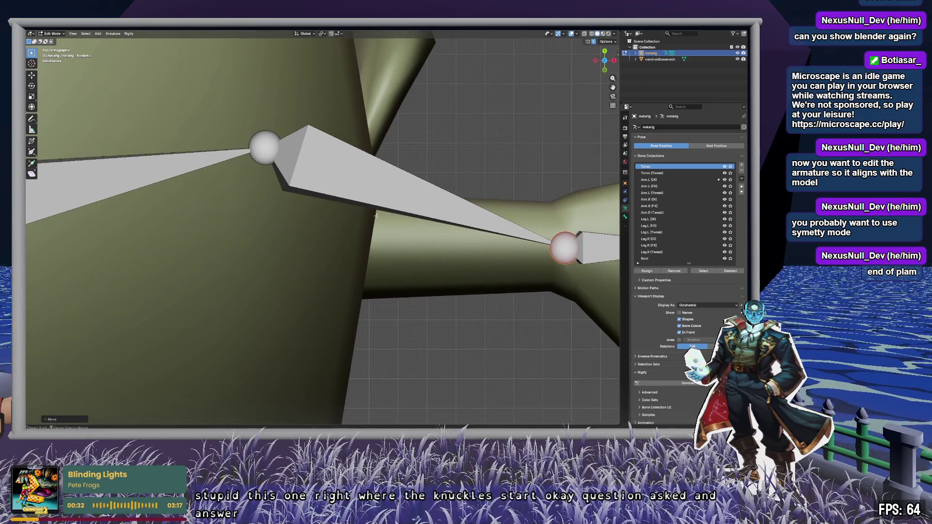
key("alt+z")
left_click_drag(268, 148, 293, 244)
scroll(262, 187, "down", 5)
scroll(456, 168, "up", 5)
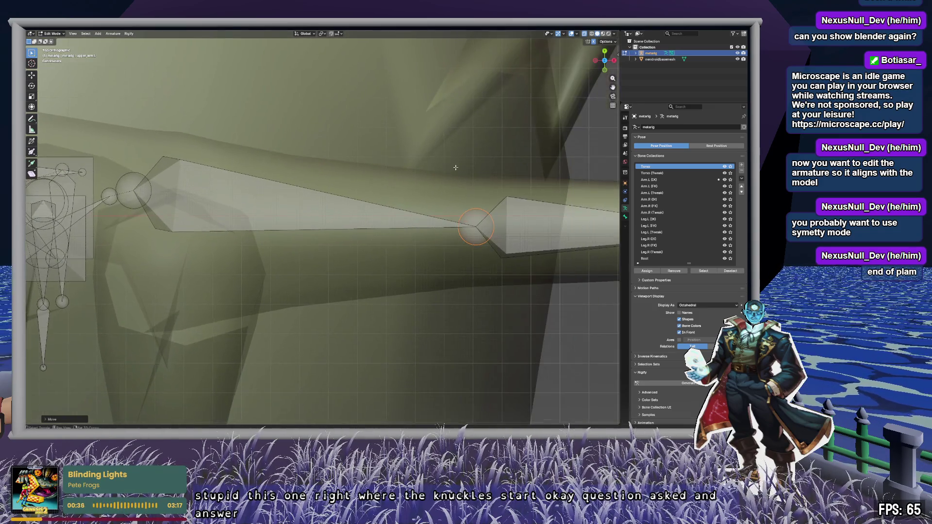
Step: Return to the straight-on Front view and frame the torso and arm rig
left_click(615, 61)
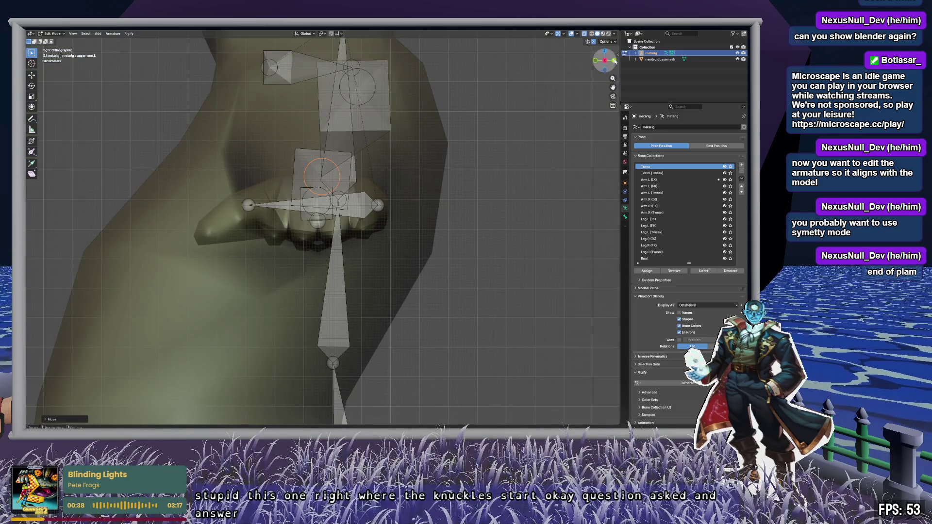
left_click(614, 61)
left_click(615, 61)
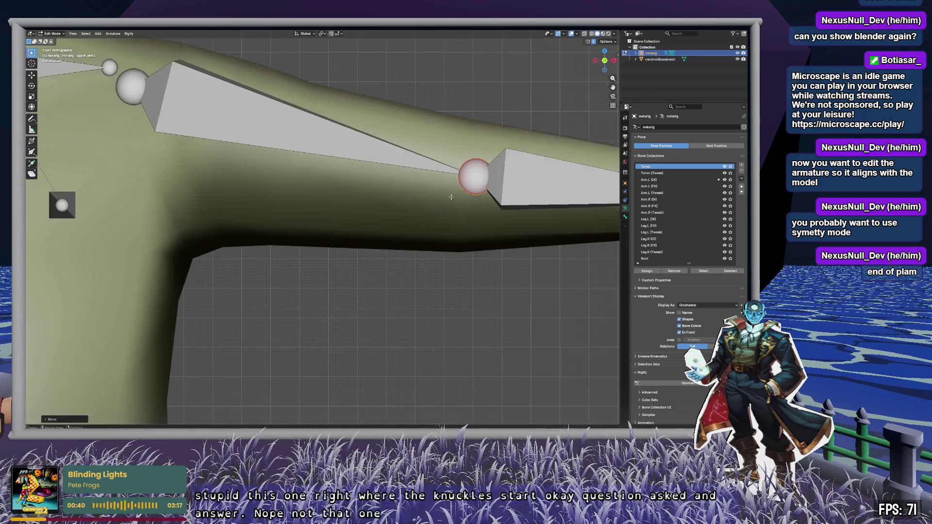
scroll(400, 257, "down", 4)
middle_click_drag(399, 257, 458, 220, "shift")
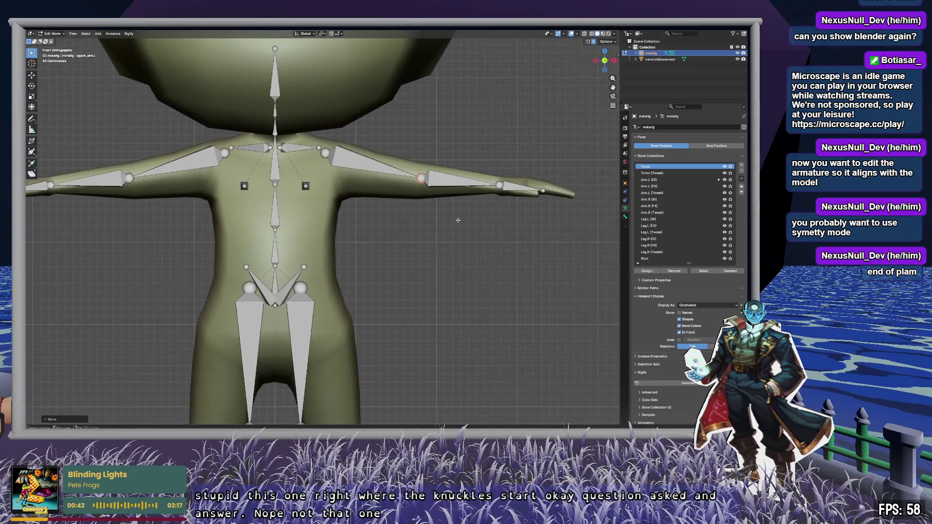
Step: Move the upper arm's shoulder joint down and outward
scroll(350, 159, "up", 8)
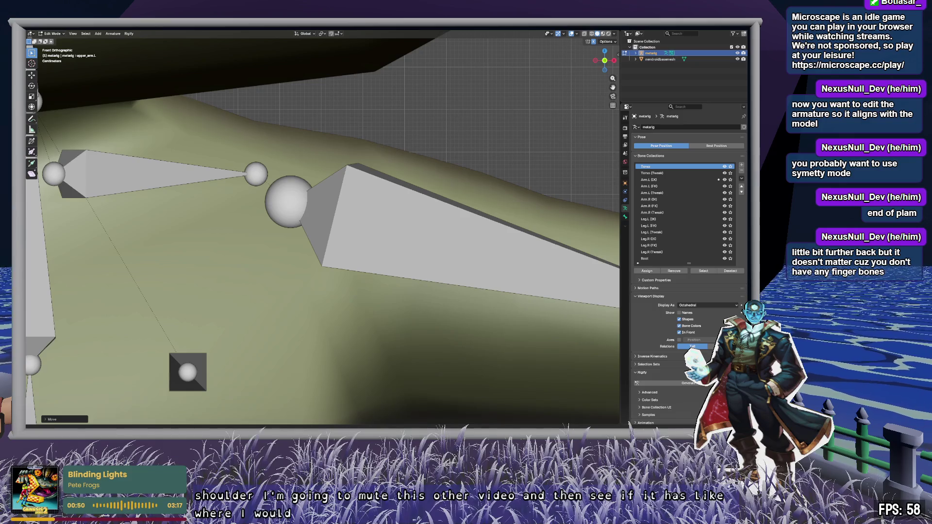
left_click(288, 197)
key("g")
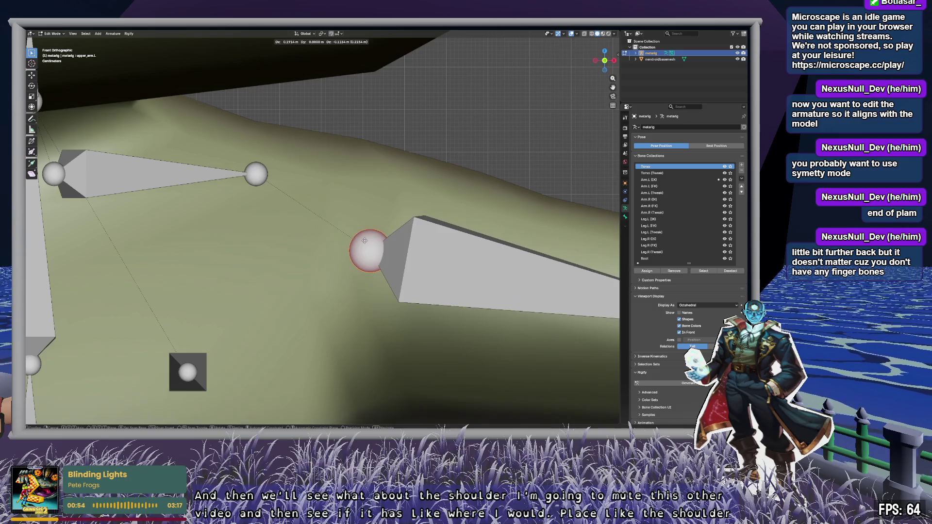
left_click(365, 238)
Step: Reposition the hand.L wrist joint so the bones run straight along the forearm and palm
mouse_move(489, 302)
middle_mouse_down("shift")
mouse_move(443, 211)
mouse_move(416, 219)
mouse_move(442, 239)
mouse_move(420, 247)
middle_mouse_up("shift")
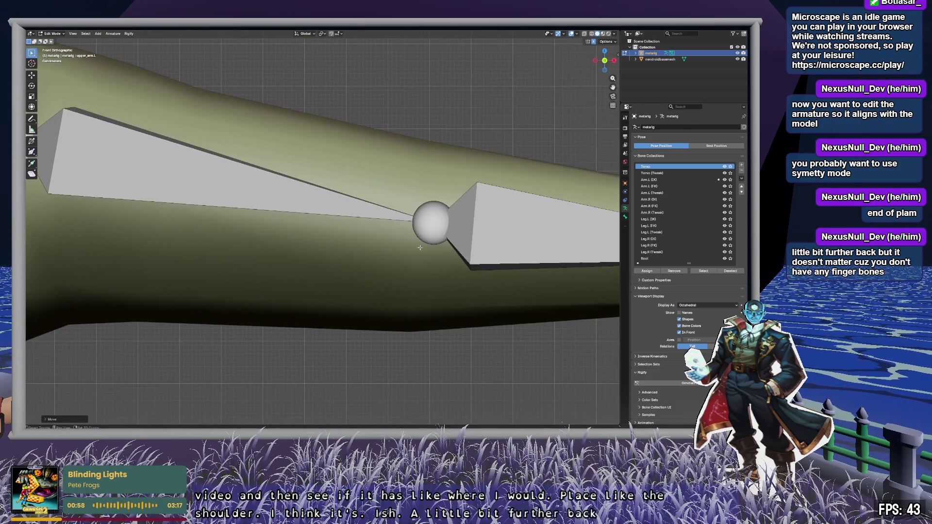
scroll(469, 252, "down", 8)
scroll(446, 237, "up", 4)
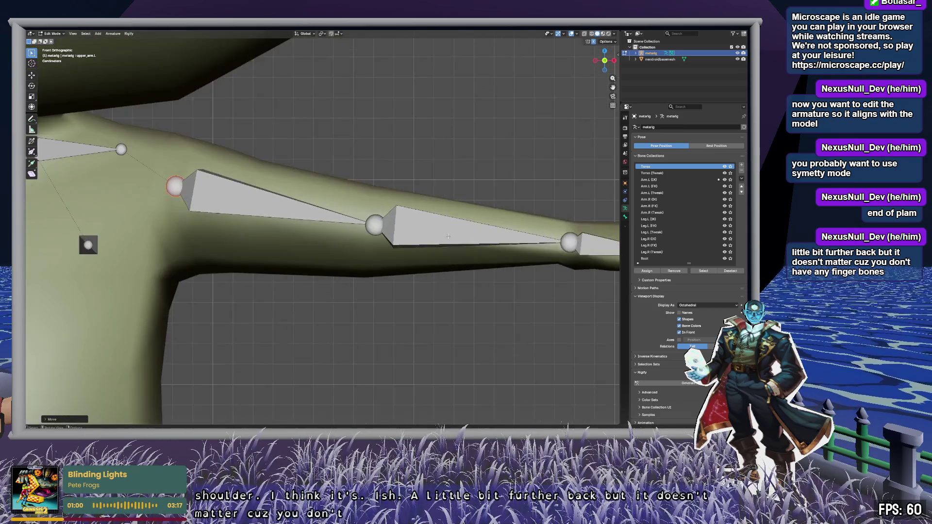
middle_click_drag(525, 233, 383, 234, "shift")
scroll(384, 235, "up", 3)
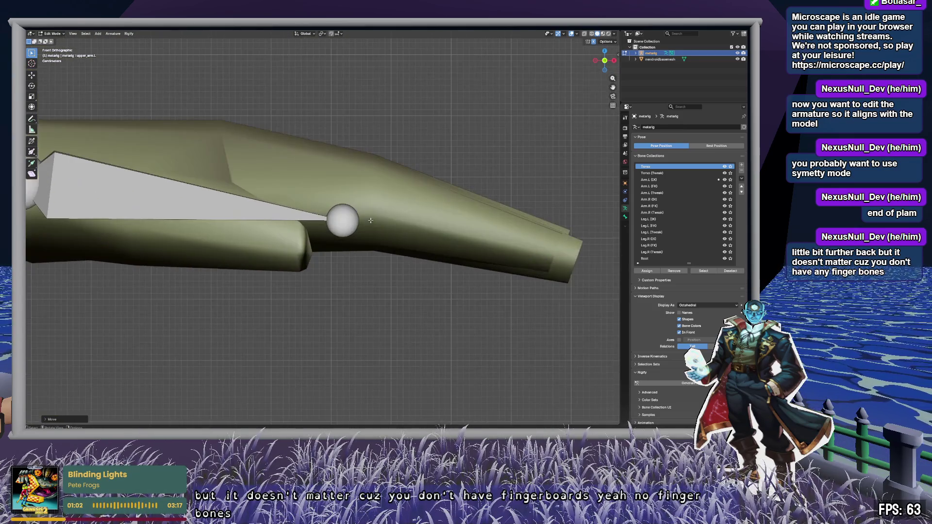
left_click(340, 219)
key("g")
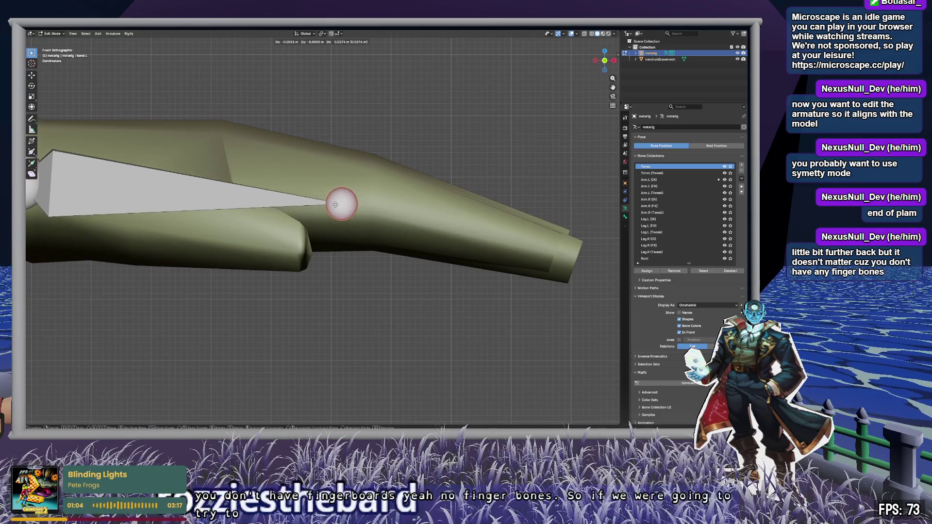
left_click(318, 194)
Step: Check the hand from the side, then in Front Orthographic pan to the hips and thighs
mouse_move(430, 208)
middle_mouse_down()
mouse_move(435, 221)
mouse_move(395, 152)
mouse_move(347, 132)
middle_mouse_up()
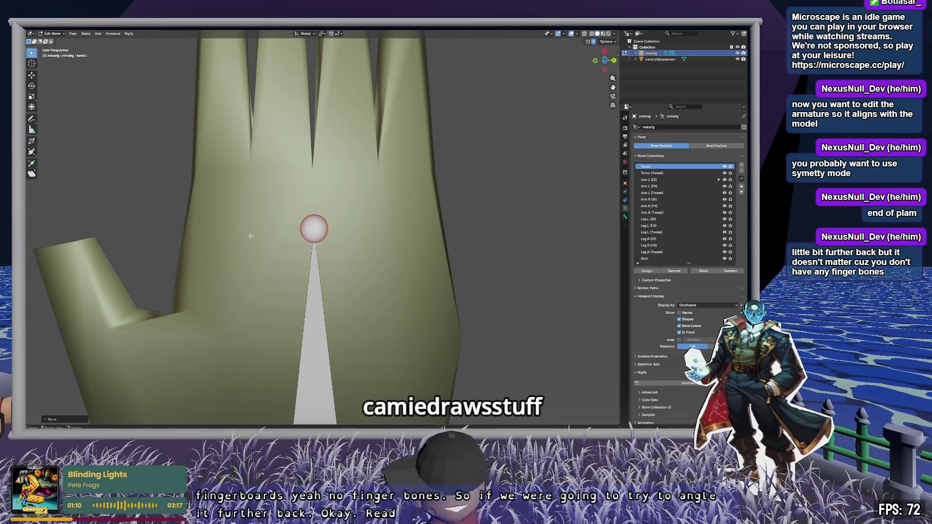
scroll(353, 261, "down", 5)
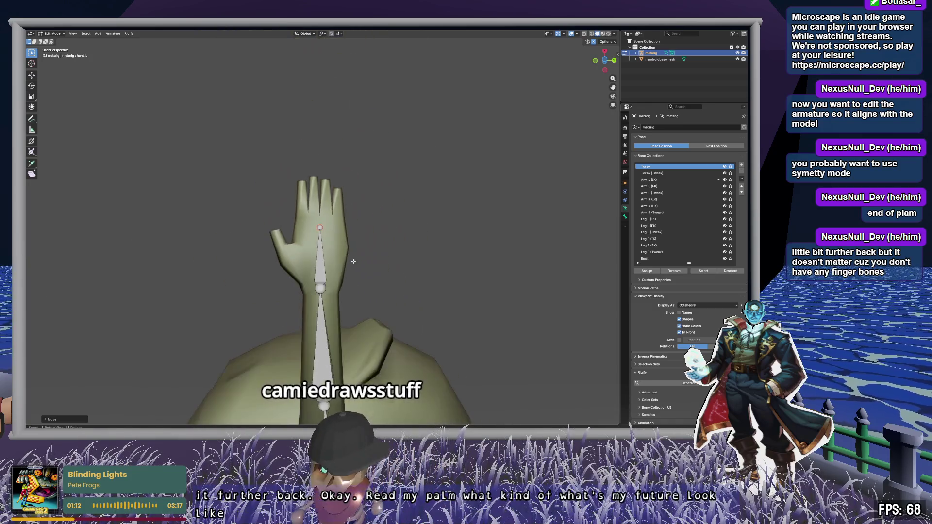
scroll(353, 262, "up", 2)
middle_click_drag(334, 236, 267, 282)
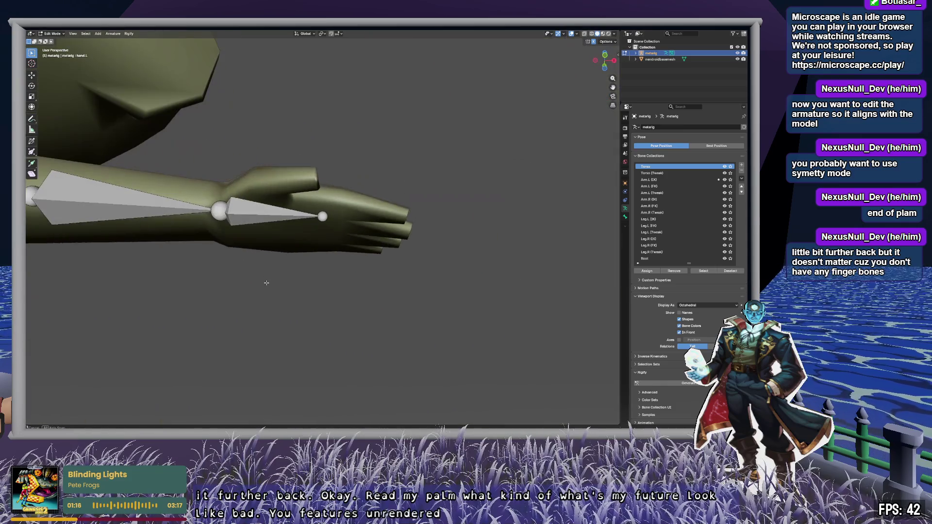
left_click(605, 61)
scroll(294, 226, "up", 4)
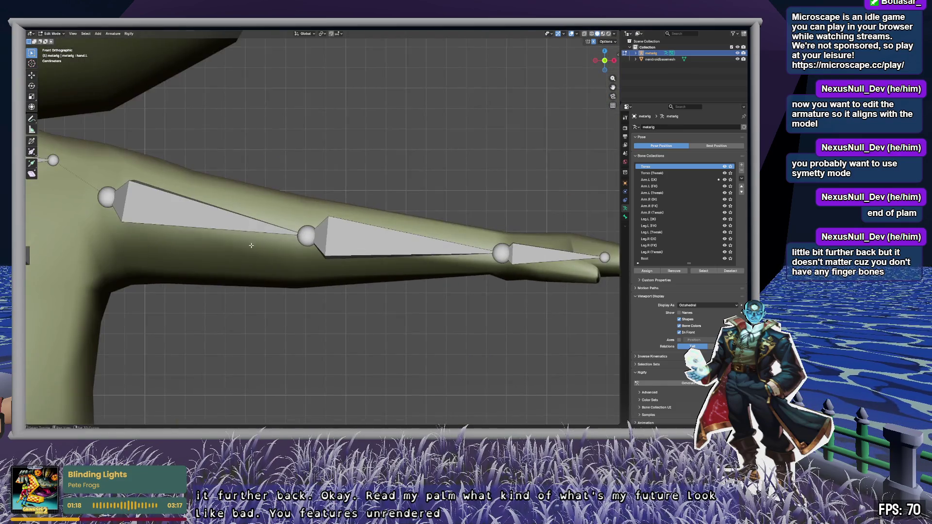
middle_click_drag(293, 225, 133, 213, "shift")
mouse_move(77, 224)
middle_mouse_down("shift")
mouse_move(534, 208)
mouse_move(558, 122)
mouse_move(406, 185)
middle_mouse_up("shift")
middle_click_drag(384, 286, 360, 88, "shift")
Step: Lower both mirrored thigh head joints into the hips
left_click(356, 77)
key("g")
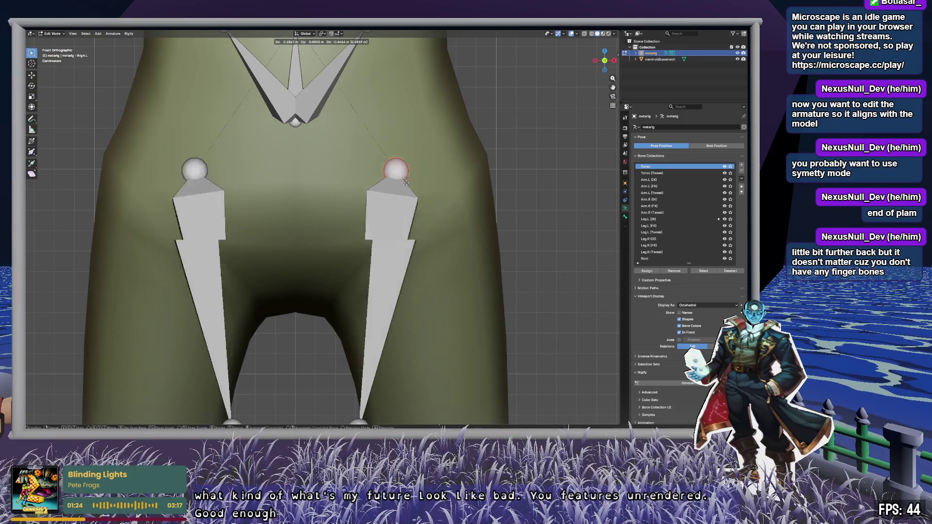
left_click(407, 229)
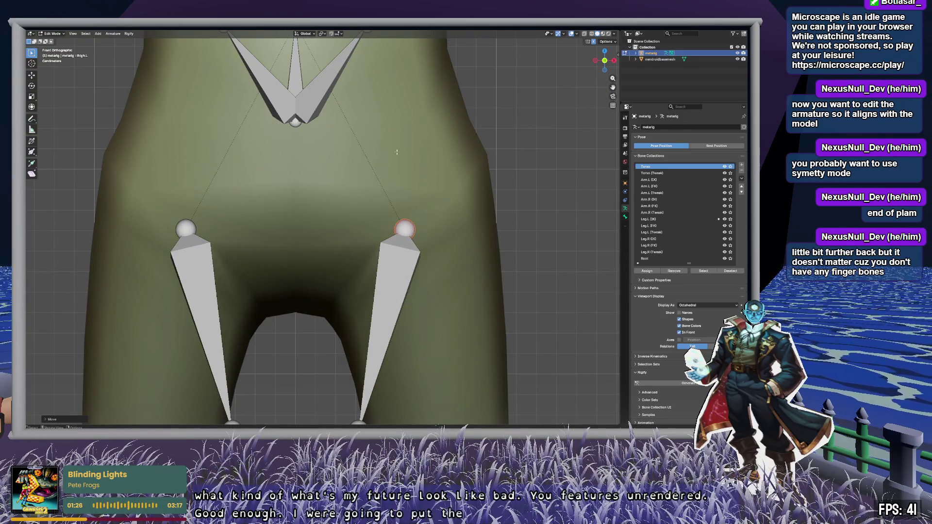
mouse_move(388, 158)
middle_mouse_down("shift")
mouse_move(354, 369)
mouse_move(369, 87)
mouse_move(330, 267)
mouse_move(372, 142)
mouse_move(346, 241)
middle_mouse_up("shift")
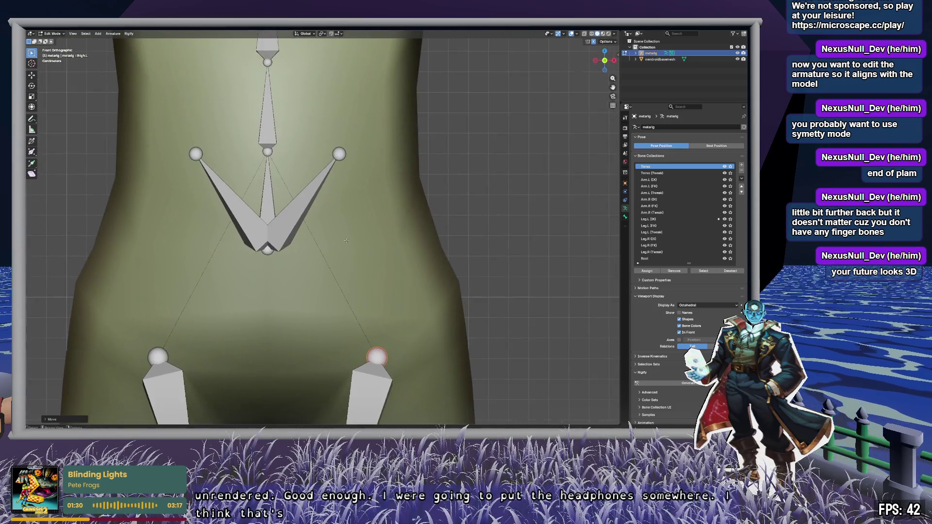
Step: Select the pelvis.L and thigh.L bones and view the legs down to the feet
left_click(316, 197)
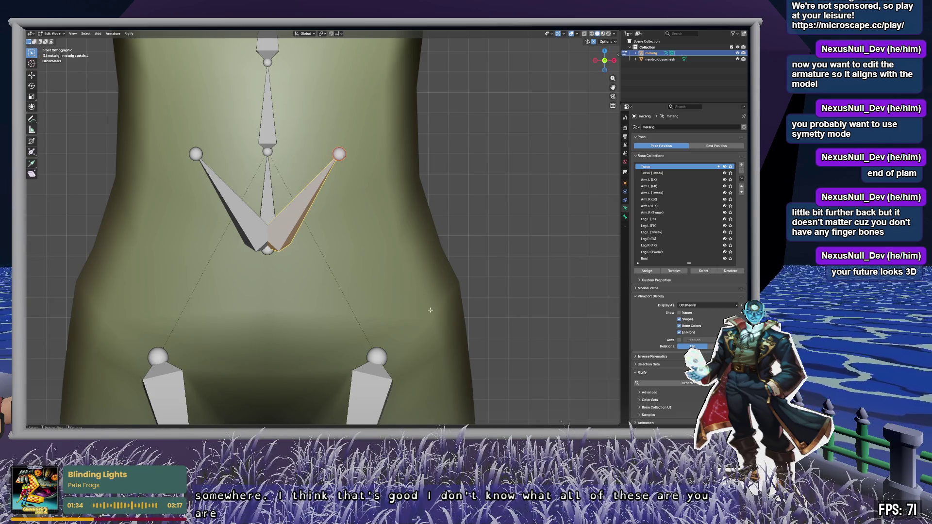
left_click(362, 390)
middle_click_drag(448, 370, 427, 94, "shift")
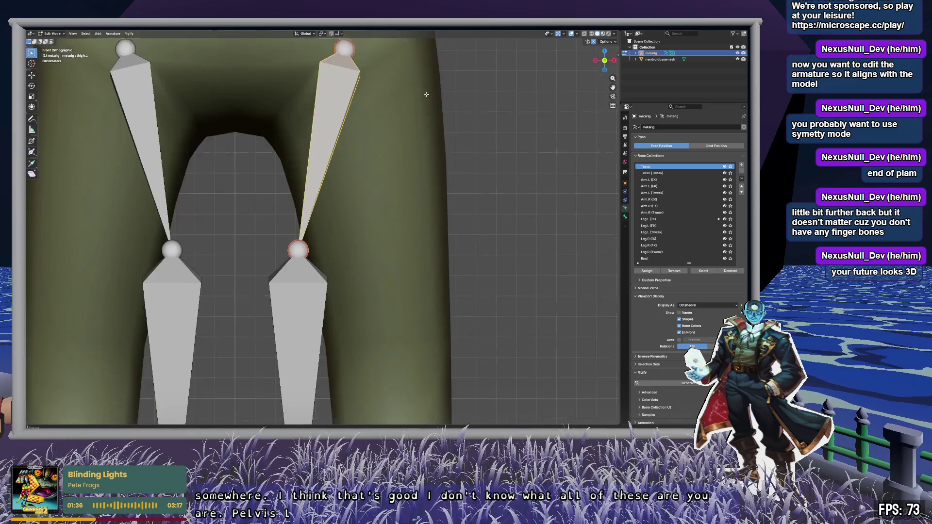
middle_click_drag(374, 323, 403, 190, "shift")
scroll(403, 192, "down", 2)
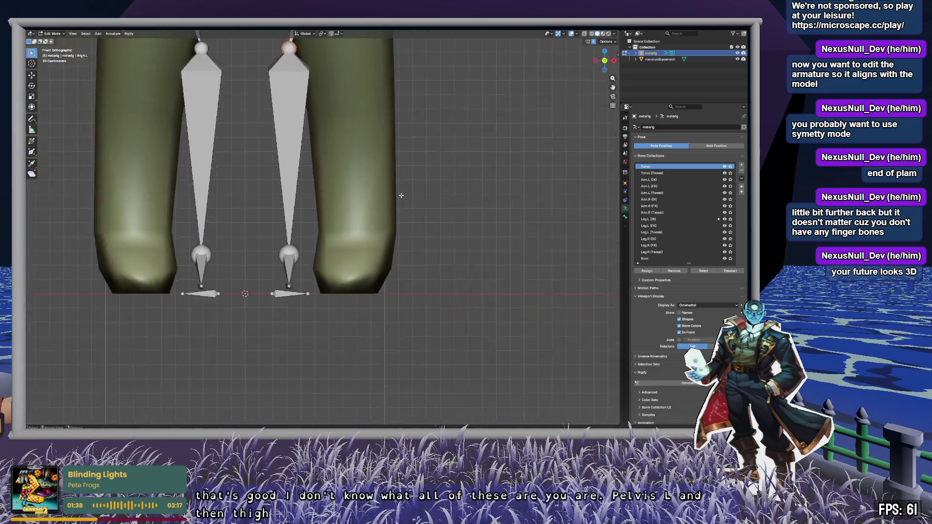
Step: Slide the heel.02.L bone and its outer end along X beneath the foot mesh
scroll(389, 204, "up", 4)
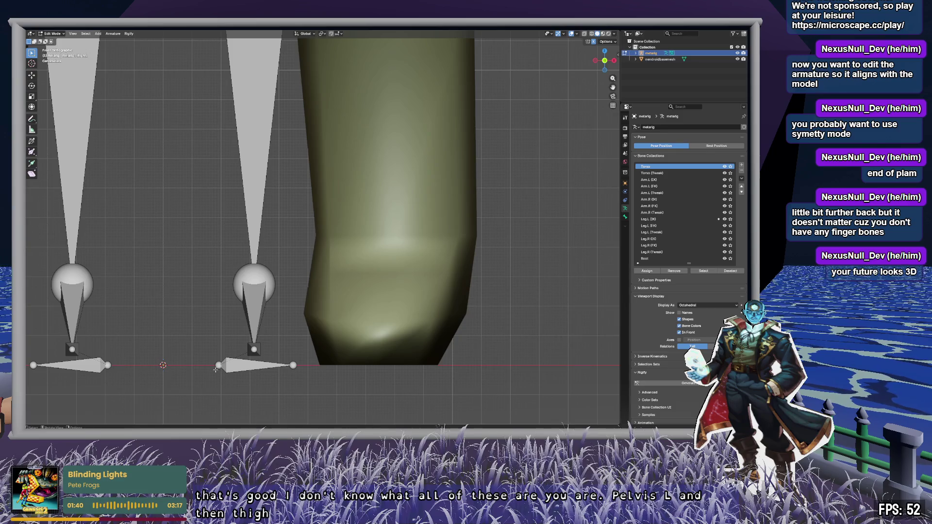
left_click(219, 365)
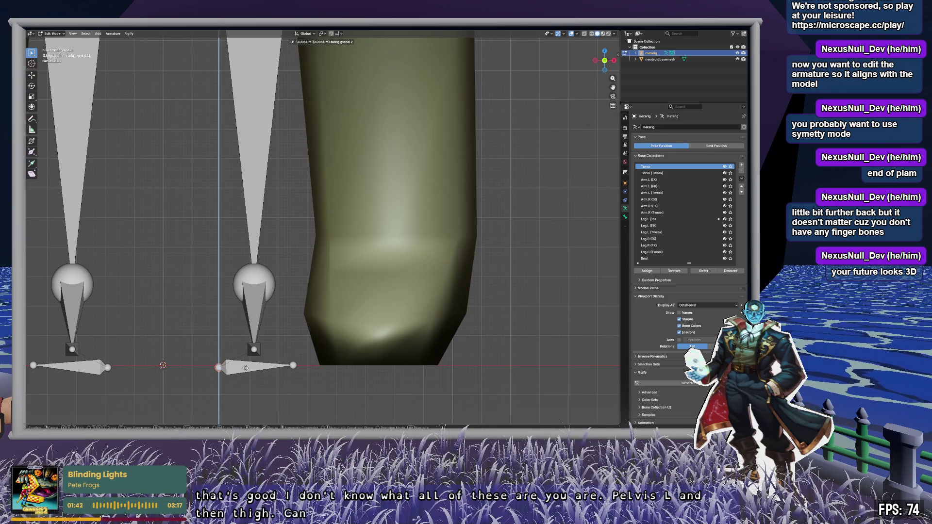
key("g")
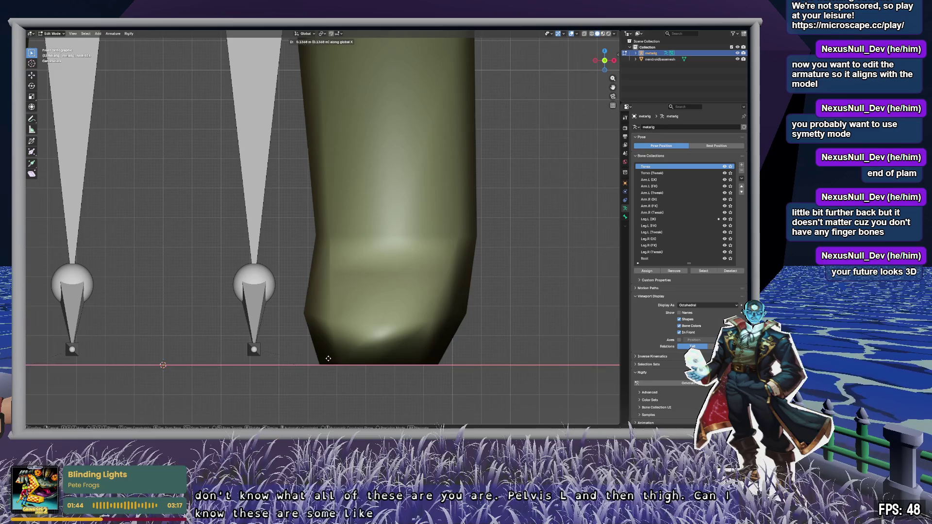
key("Escape")
left_click(307, 367, "shift")
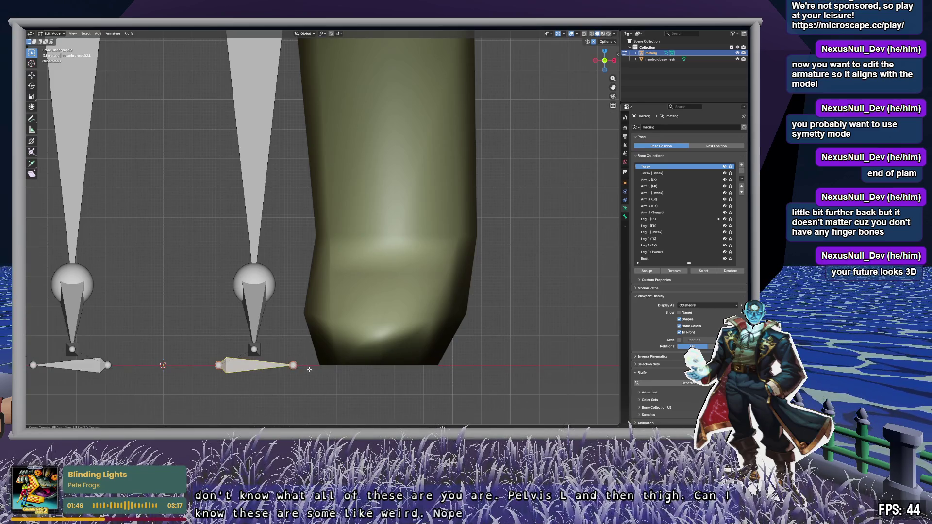
key("x")
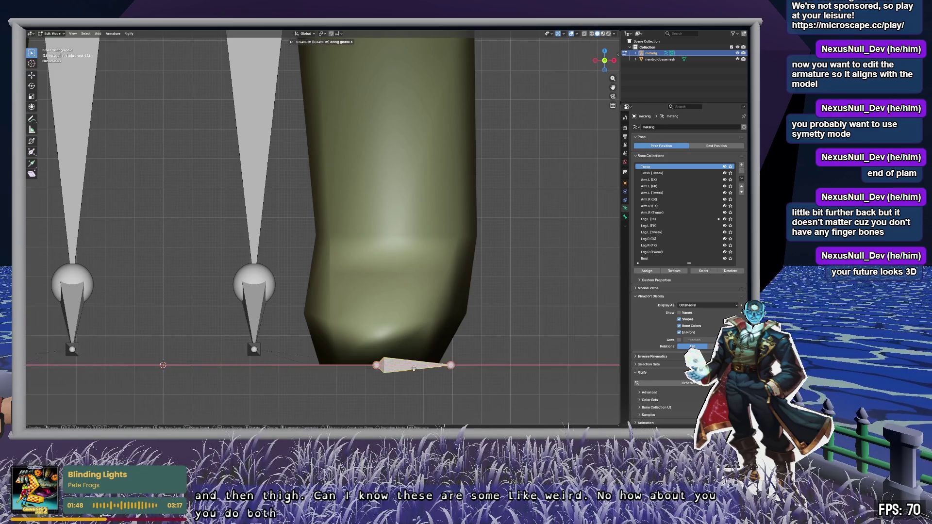
left_click(426, 367)
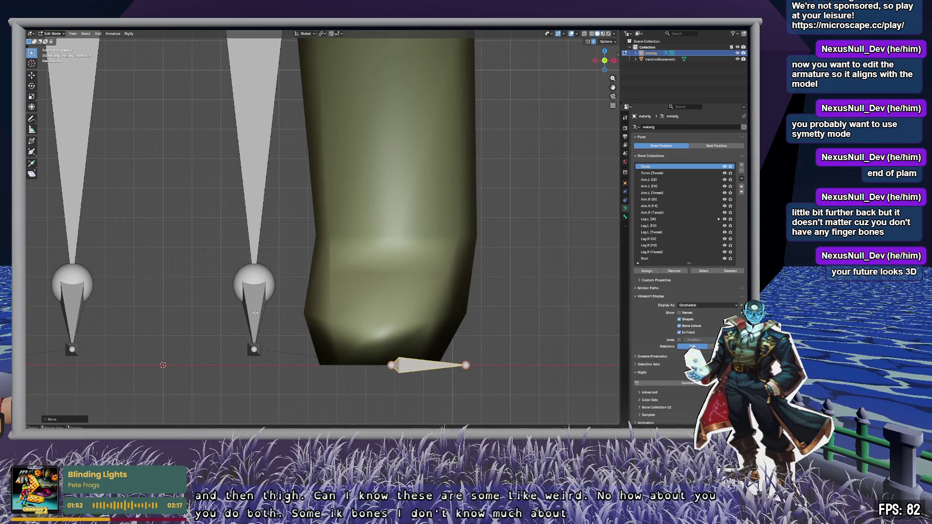
left_click_drag(225, 236, 271, 385)
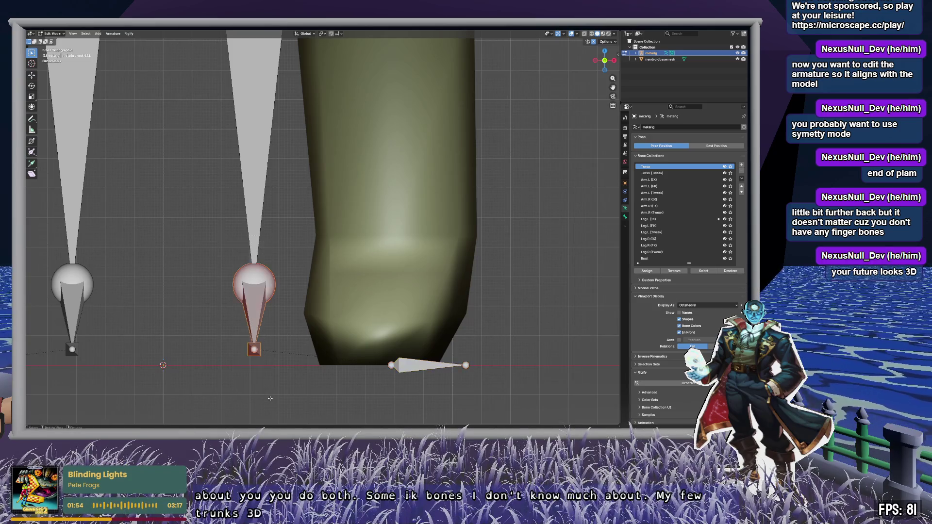
key("g")
key("x")
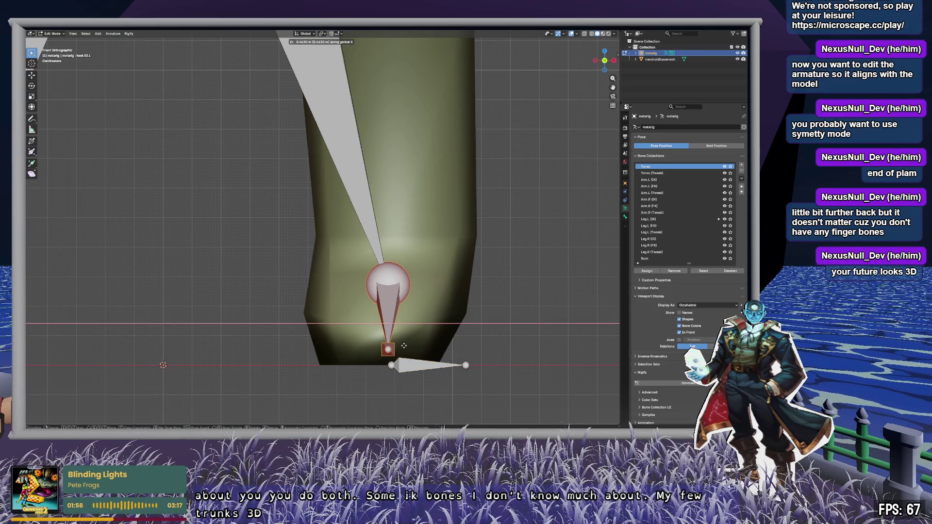
left_click(404, 346)
Step: Lift the ankle joint up into the lower leg, then select the knee joint
left_click(388, 285)
key("g")
left_click(404, 236)
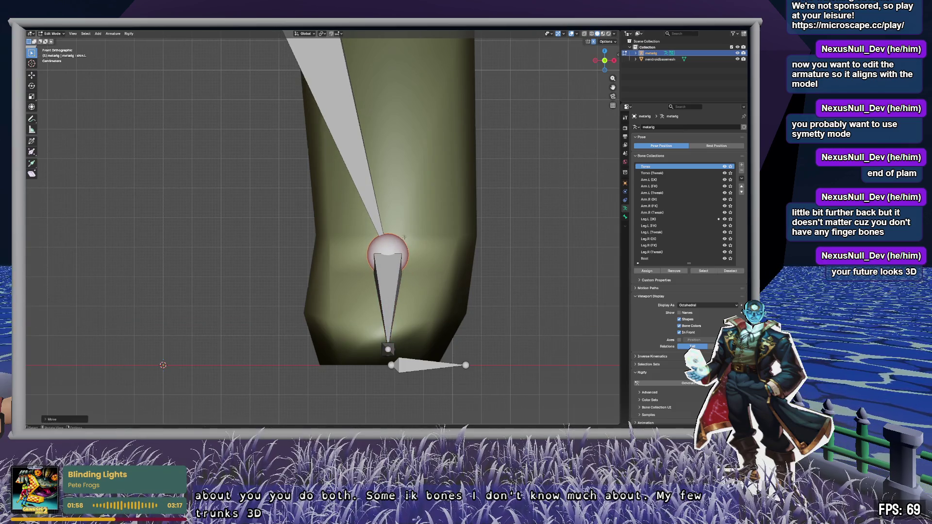
scroll(443, 121, "down", 2)
middle_click_drag(389, 209, 273, 298, "shift")
left_click(272, 298)
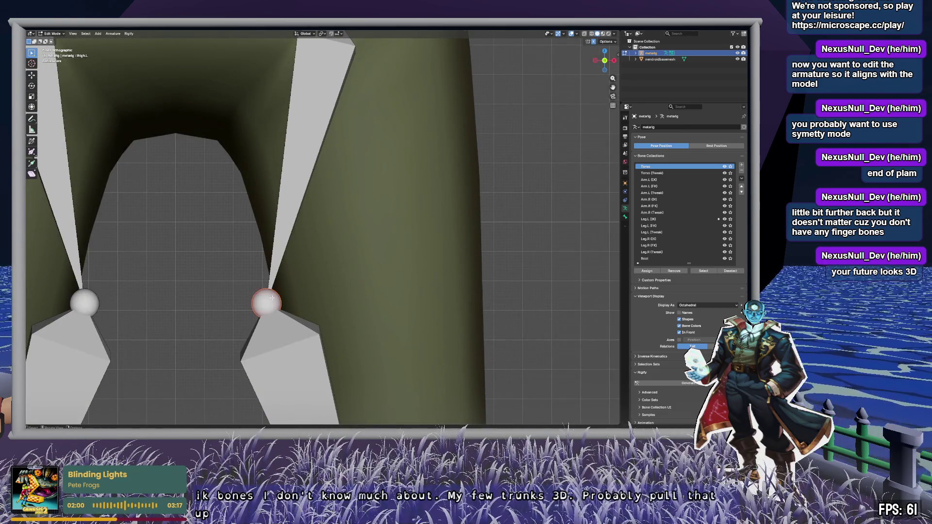
Step: Turn on the mesh wireframe overlay at 0.5 opacity
mouse_move(431, 353)
middle_mouse_down("shift")
mouse_move(396, 161)
mouse_move(349, 184)
mouse_move(252, 199)
mouse_move(382, 222)
mouse_move(384, 194)
middle_mouse_up("shift")
scroll(406, 209, "down", 3)
scroll(376, 208, "up", 2)
scroll(362, 174, "up", 1)
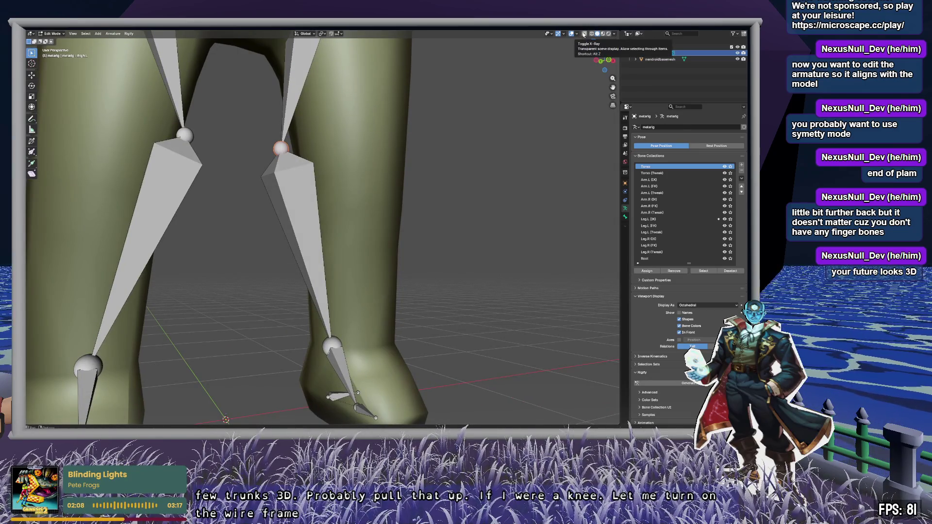
left_click(579, 35)
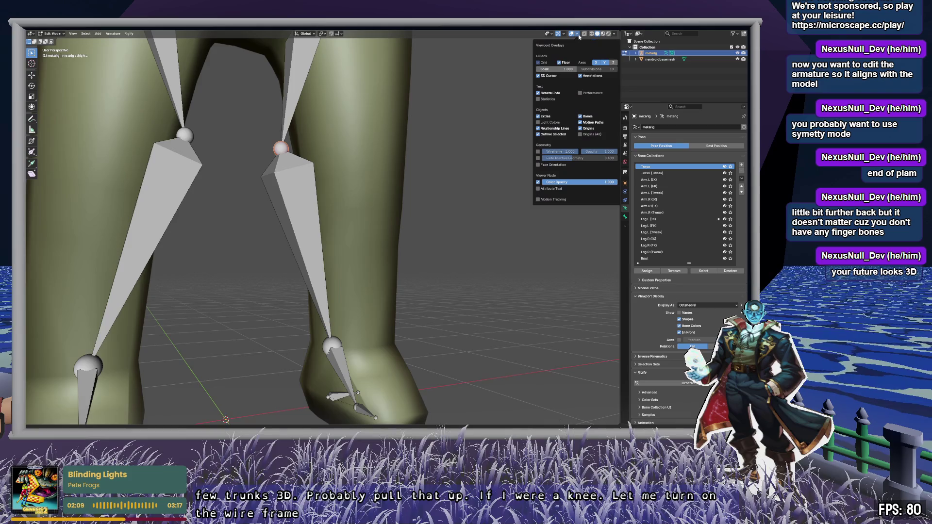
left_click(538, 152)
left_click(600, 151)
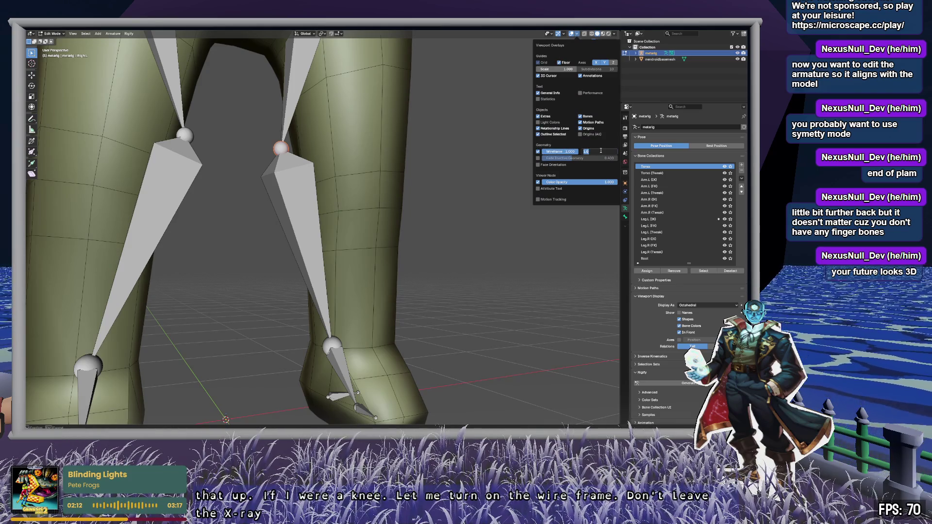
type(".5")
key("Return")
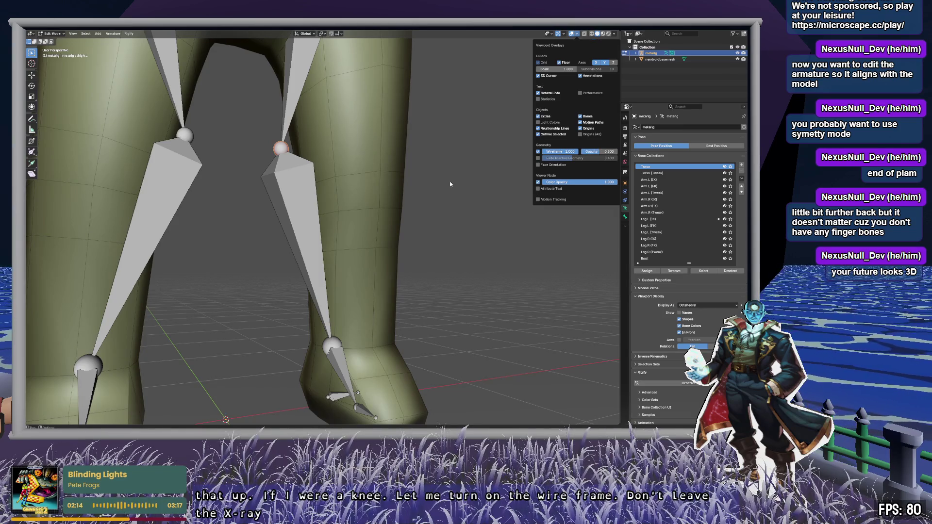
Step: In front orthographic view, move both mirrored knee joints down to mid-leg
mouse_move(372, 187)
middle_mouse_down()
mouse_move(368, 180)
mouse_move(390, 187)
middle_mouse_up()
key("alt+z")
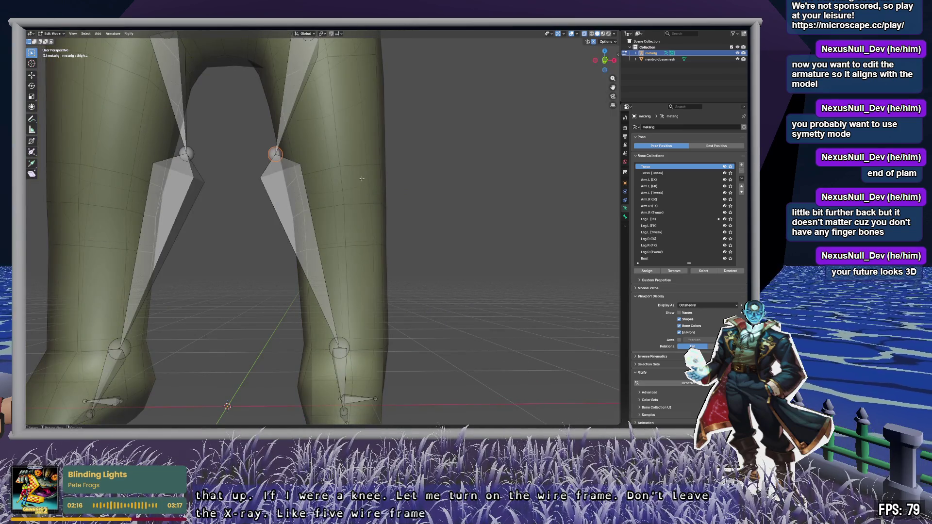
key("alt+z")
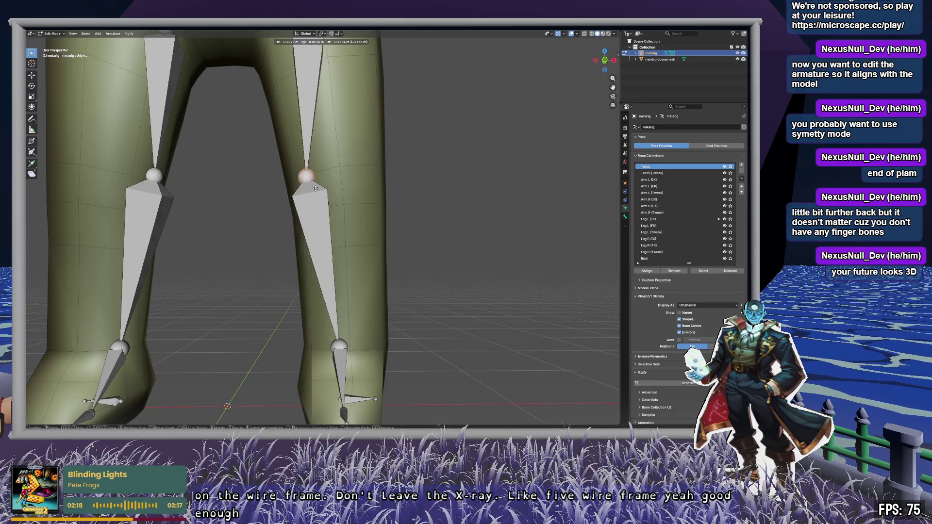
left_click(605, 61)
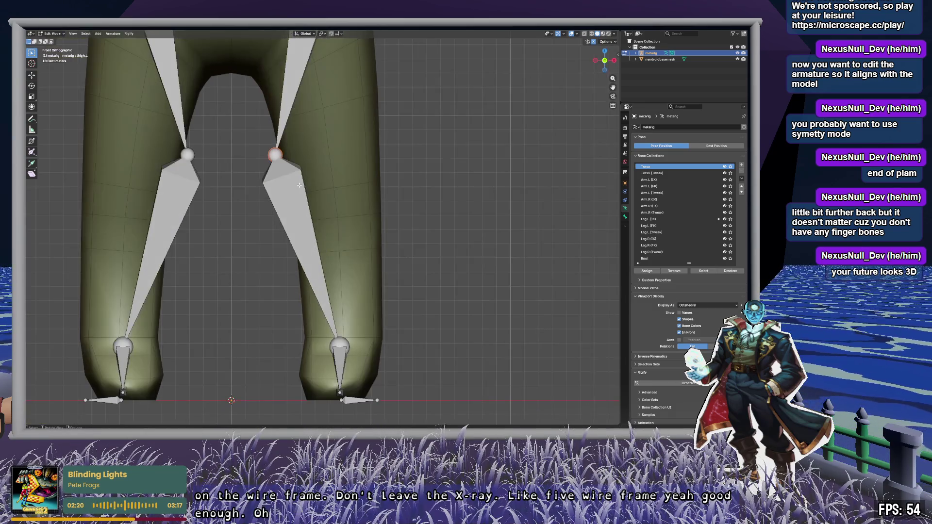
key("g")
left_click(334, 204)
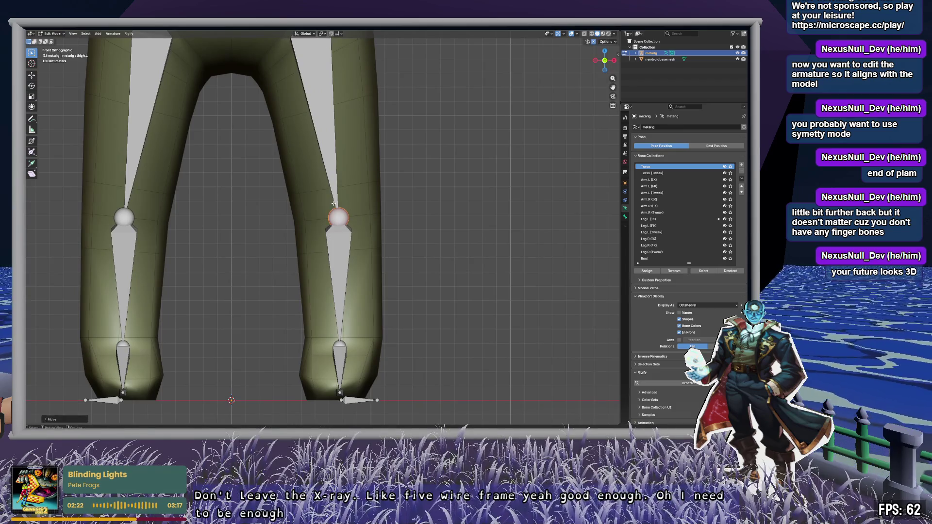
mouse_move(362, 112)
middle_mouse_down("shift")
mouse_move(381, 253)
mouse_move(398, 302)
middle_mouse_up("shift")
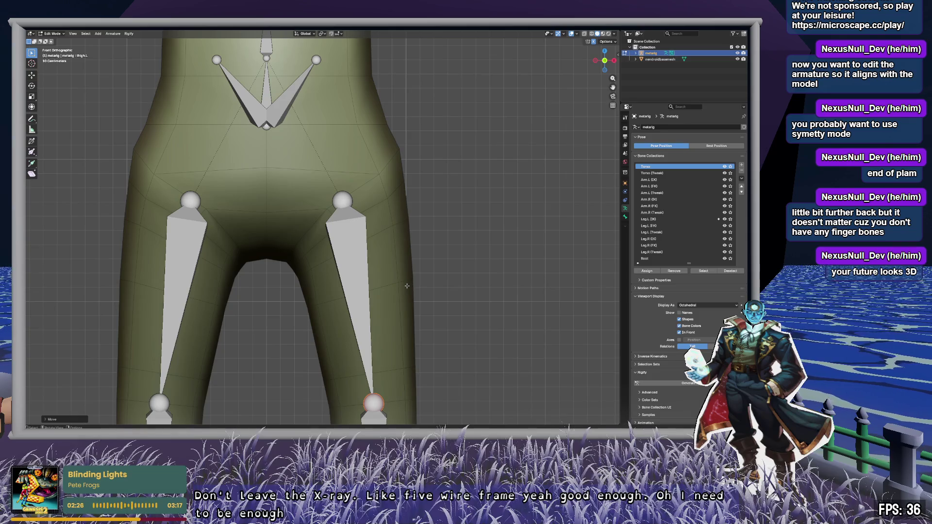
middle_click_drag(343, 190, 377, 194, "shift")
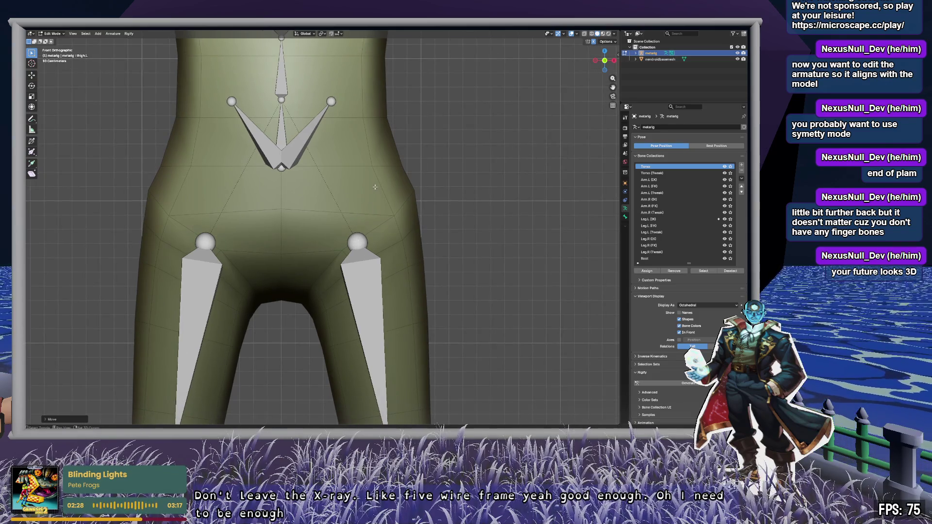
mouse_move(409, 248)
middle_mouse_down("shift")
mouse_move(403, 209)
mouse_move(363, 221)
middle_mouse_up("shift")
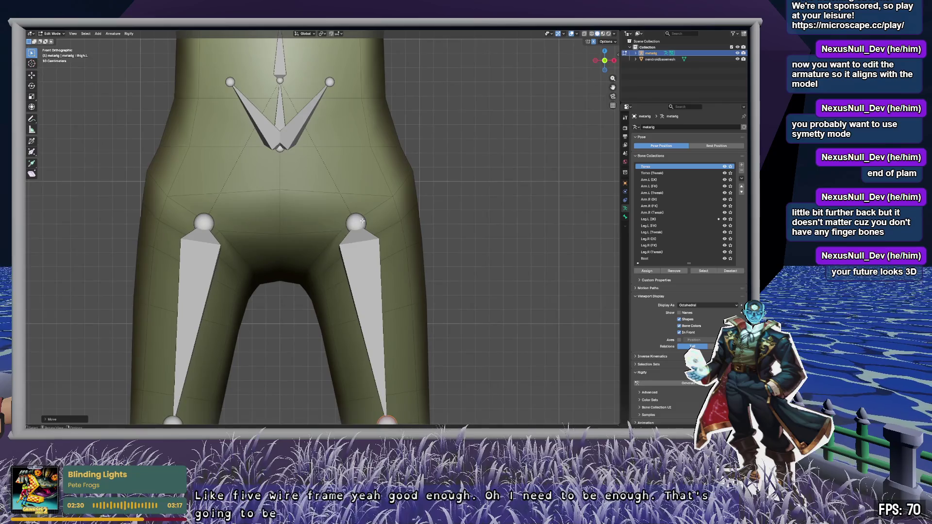
left_click(307, 115)
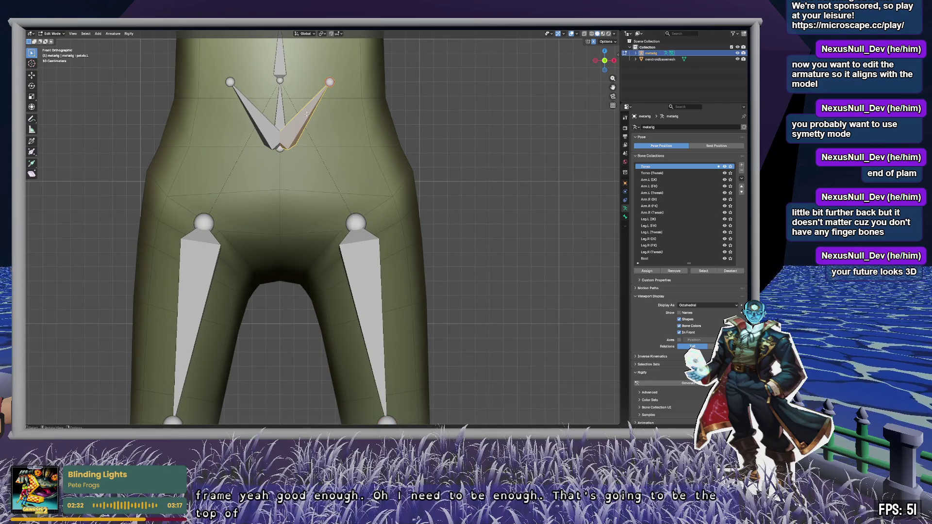
left_click(281, 117)
mouse_move(316, 102)
middle_mouse_down("shift")
mouse_move(348, 359)
mouse_move(341, 152)
middle_mouse_up("shift")
middle_click_drag(369, 181, 357, 153, "shift")
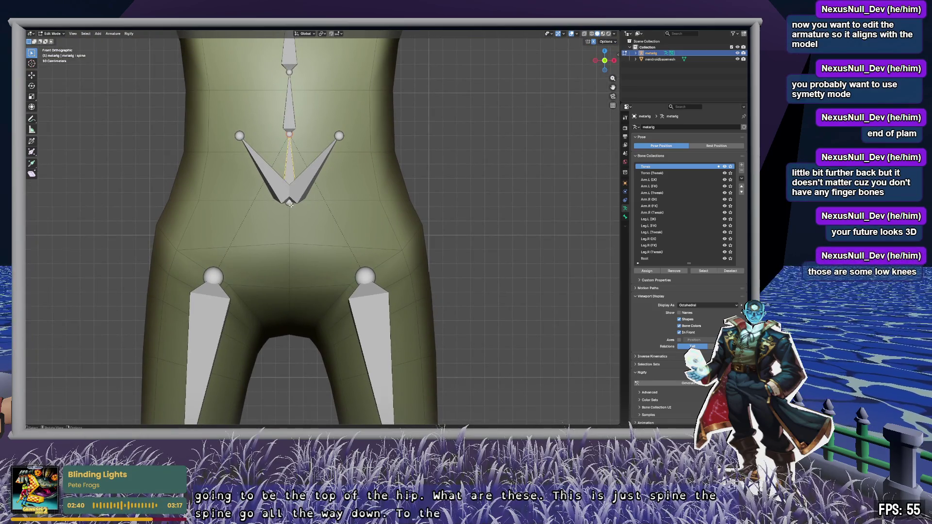
left_click(290, 203)
middle_click_drag(290, 203, 301, 122, "shift")
mouse_move(340, 194)
middle_mouse_down()
mouse_move(460, 264)
mouse_move(401, 257)
mouse_move(394, 293)
mouse_move(359, 291)
mouse_move(315, 311)
mouse_move(259, 234)
mouse_move(271, 228)
mouse_move(216, 228)
middle_mouse_up()
scroll(305, 313, "up", 5)
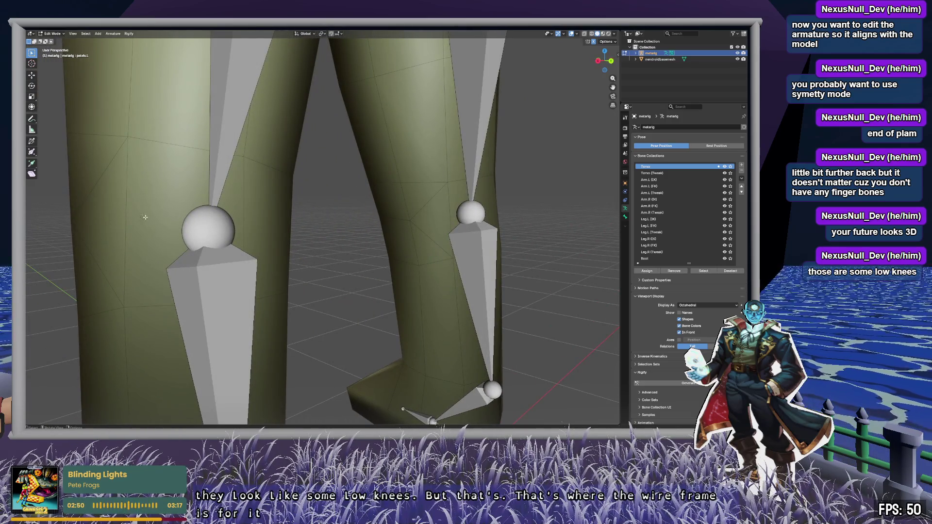
Step: Raise the wireframe overlay opacity to 1.0
scroll(171, 238, "down", 4)
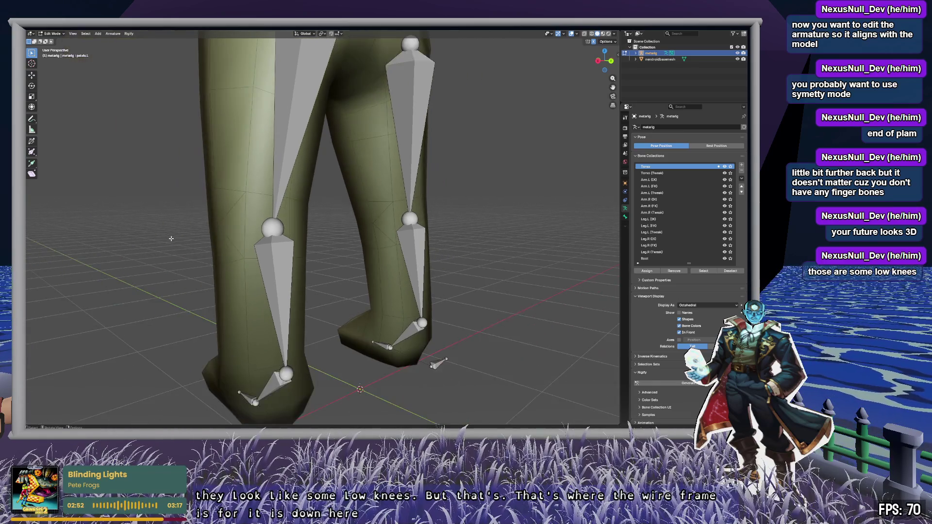
left_click(577, 34)
left_click_drag(595, 152, 615, 151)
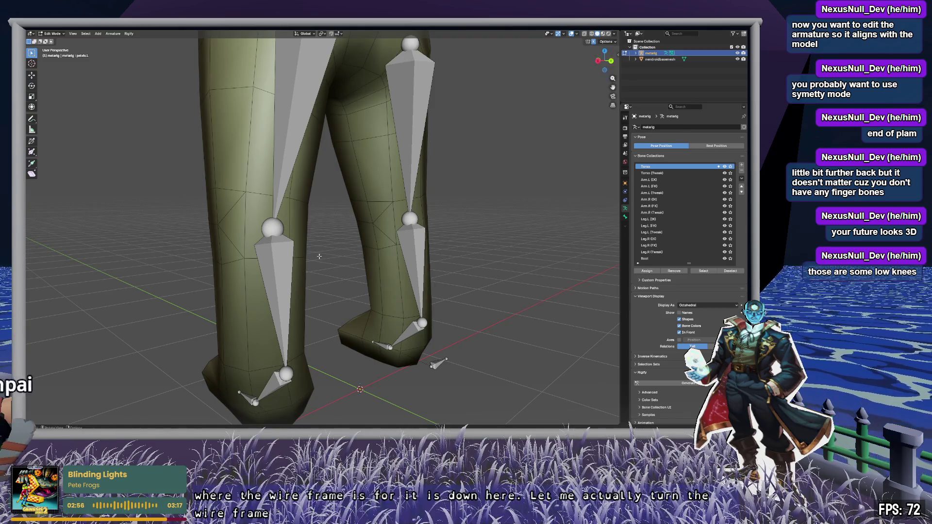
Step: In right orthographic view, reposition the left knee and ankle joints
middle_click_drag(426, 261, 345, 245)
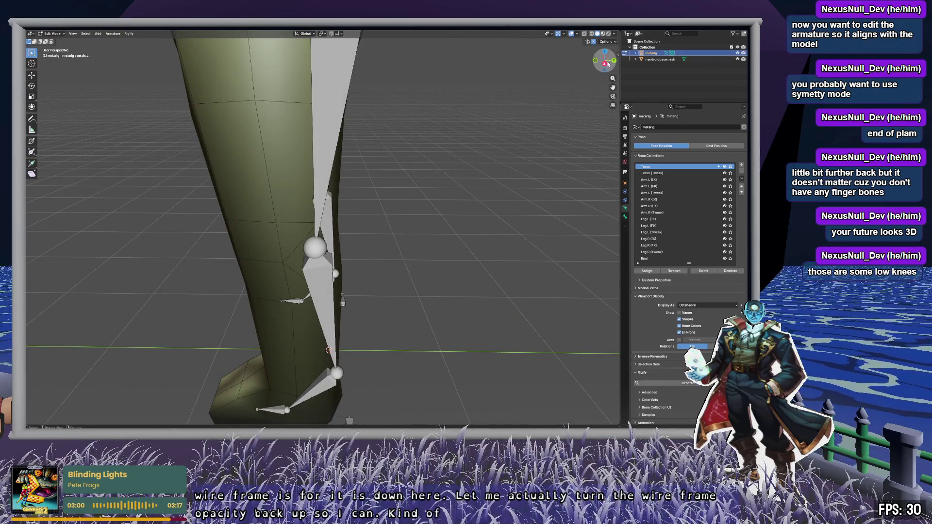
left_click(605, 63)
left_click(312, 225)
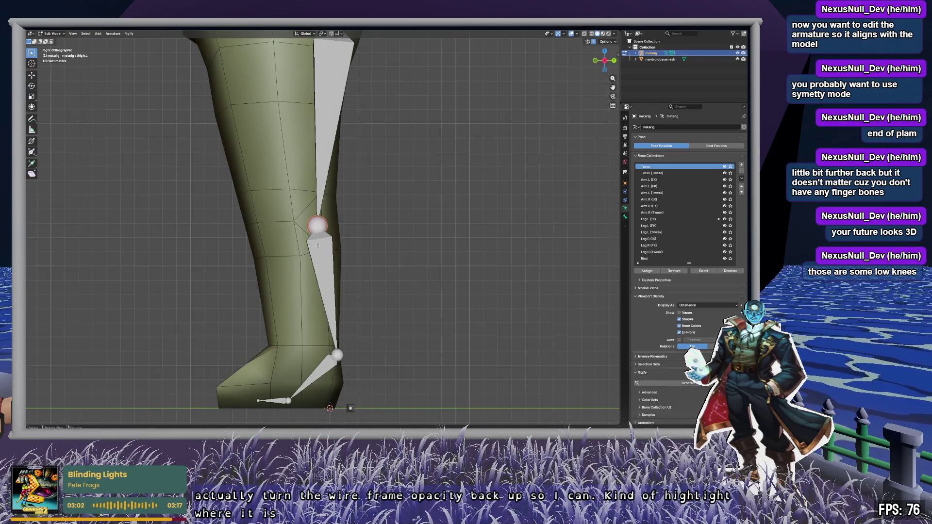
key("g")
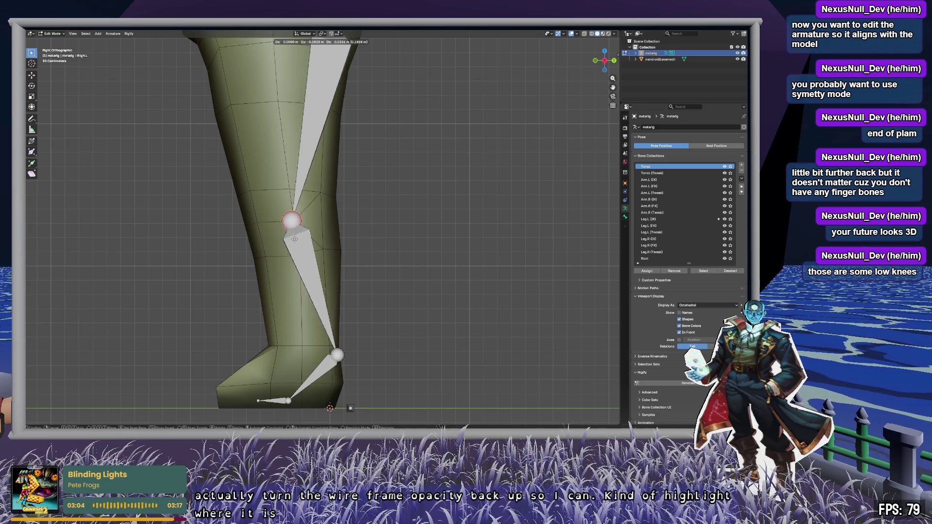
left_click(295, 242)
left_click(335, 355)
key("g")
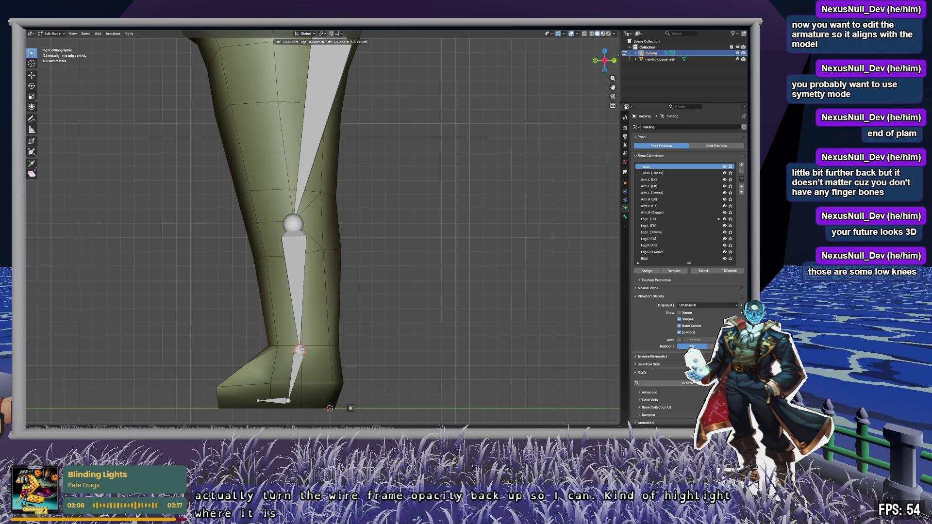
left_click(335, 354)
Step: Move the knee joint up onto the leg's mesh vertices in side view
key("KP_Decimal")
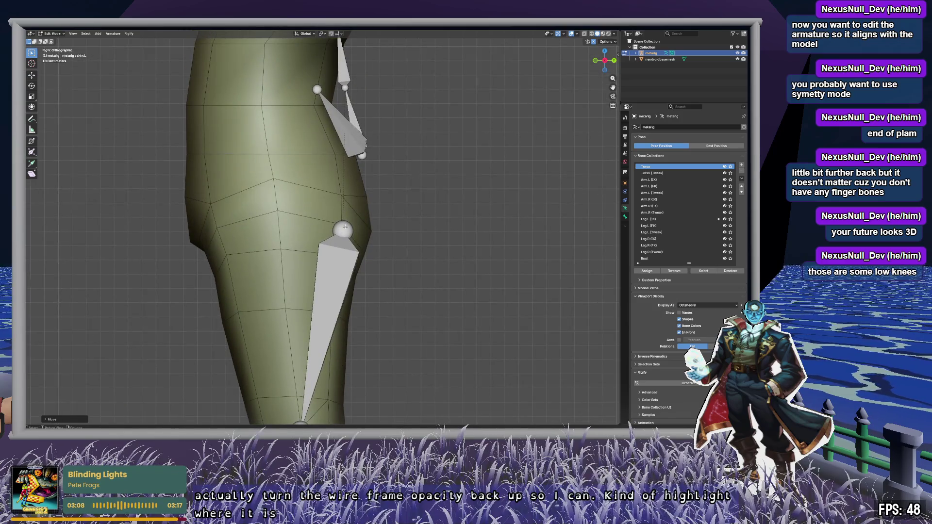
left_click(344, 227)
key("g")
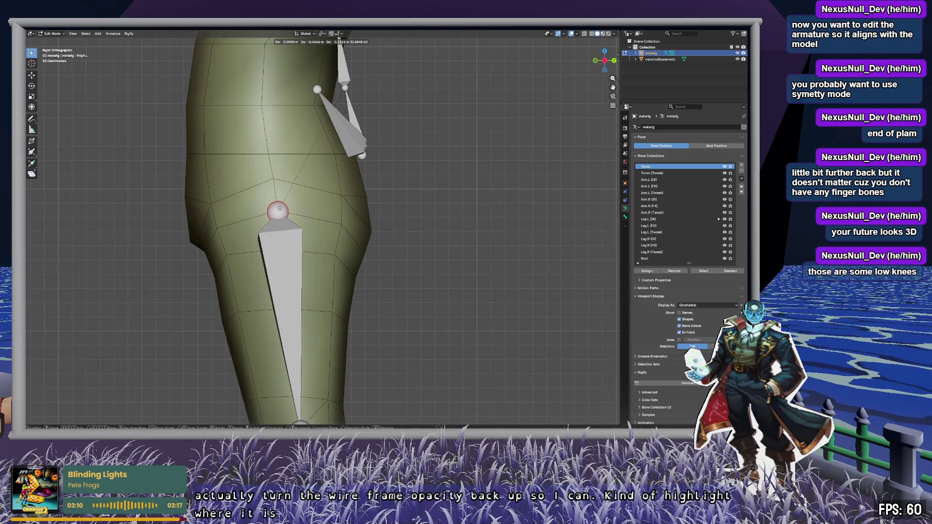
left_click(280, 208)
mouse_move(281, 284)
middle_mouse_down()
mouse_move(356, 319)
mouse_move(282, 275)
middle_mouse_up()
left_click(606, 58)
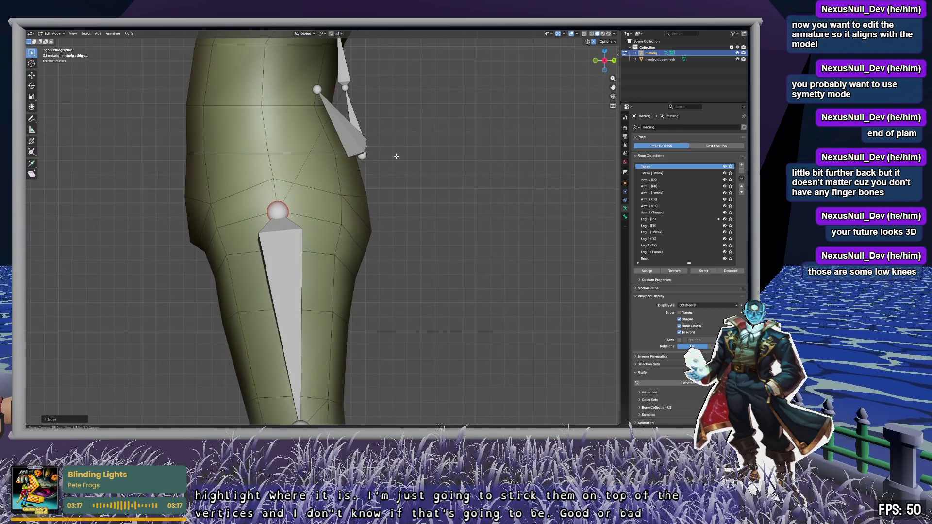
Step: Move the spine and spine.001 joints to follow the torso's side profile
scroll(403, 185, "up", 3, "ctrl")
scroll(403, 195, "up", 3)
scroll(399, 196, "down", 3)
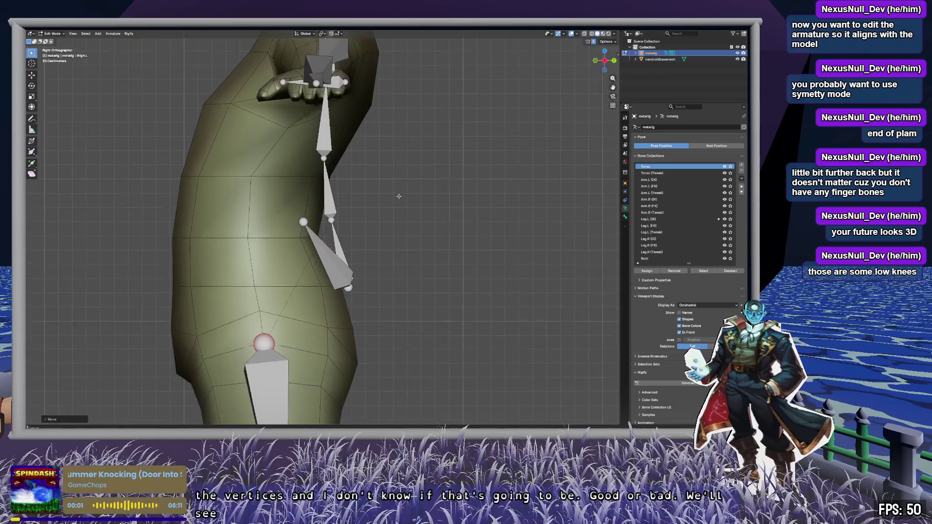
scroll(399, 196, "down", 2, "ctrl")
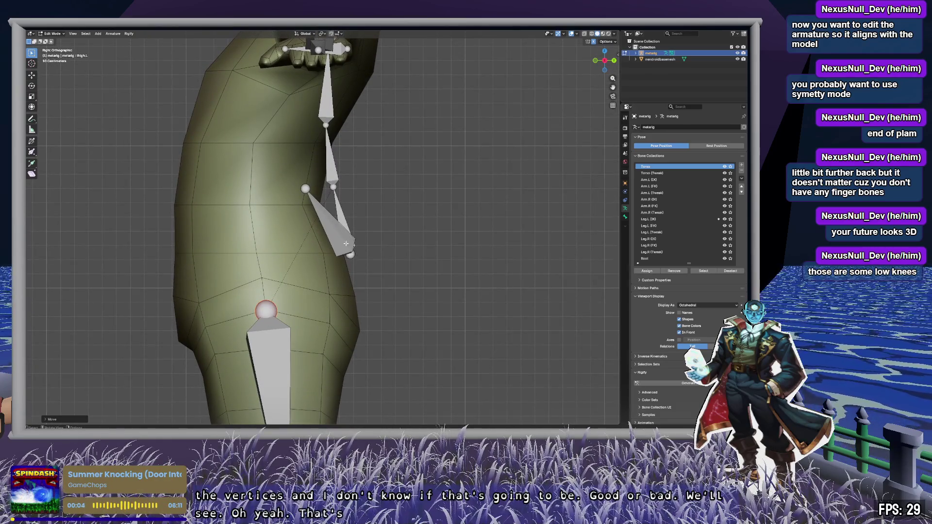
left_click(345, 219)
key("g")
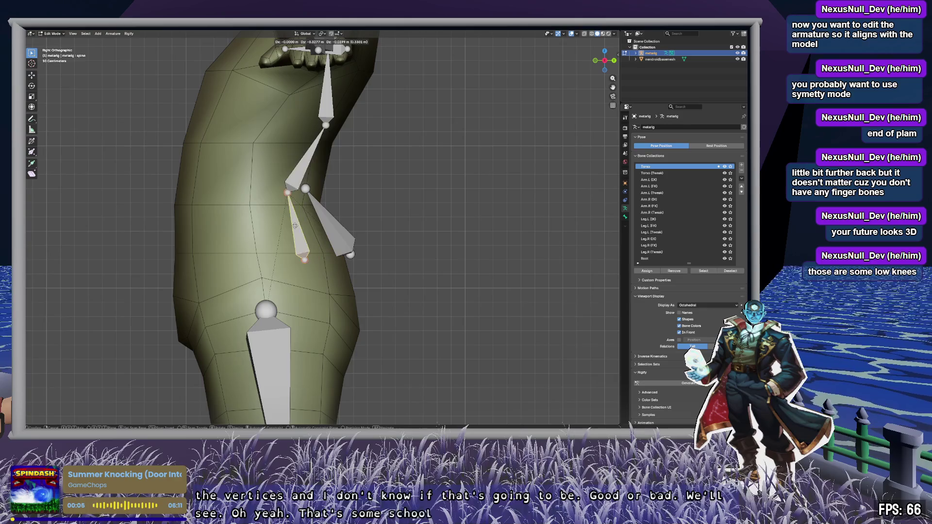
left_click(254, 244)
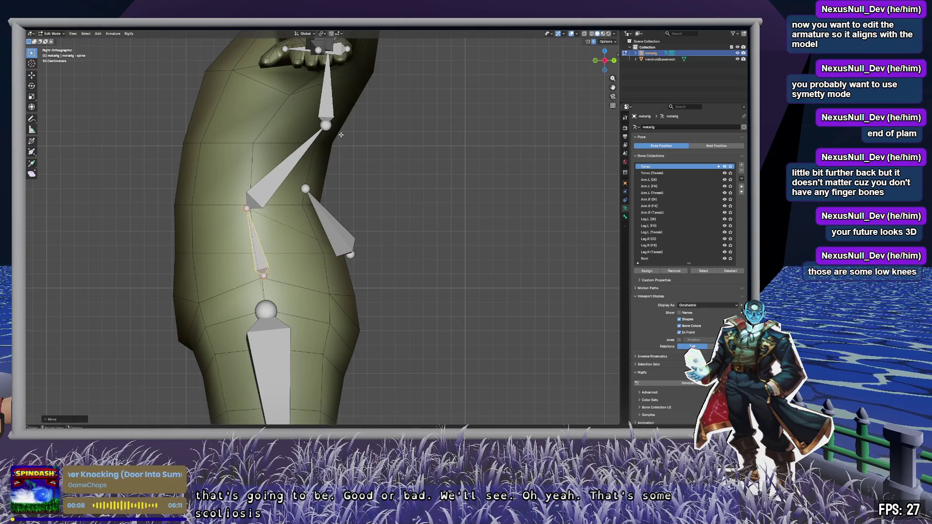
left_click(325, 125)
key("g")
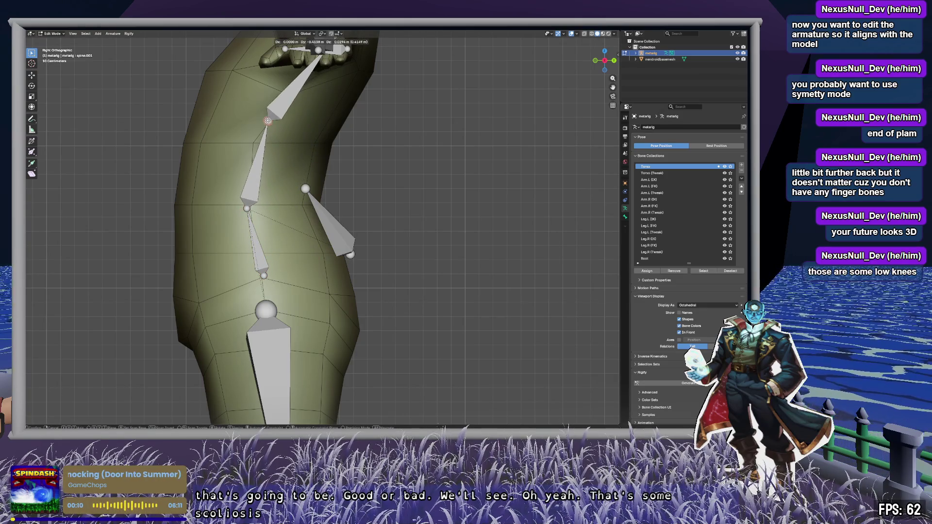
left_click(280, 101)
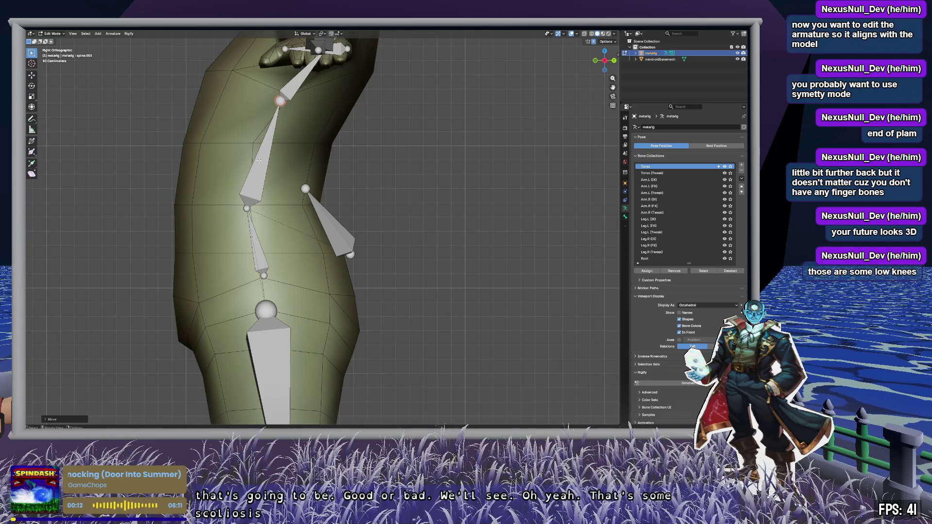
Step: Check the spine.002 and pelvis bones, ending with the pelvis.R joint selected
left_click(261, 177)
middle_click_drag(327, 114, 285, 227, "shift")
left_click(278, 208)
middle_click_drag(310, 276, 332, 138, "shift")
left_click(340, 202)
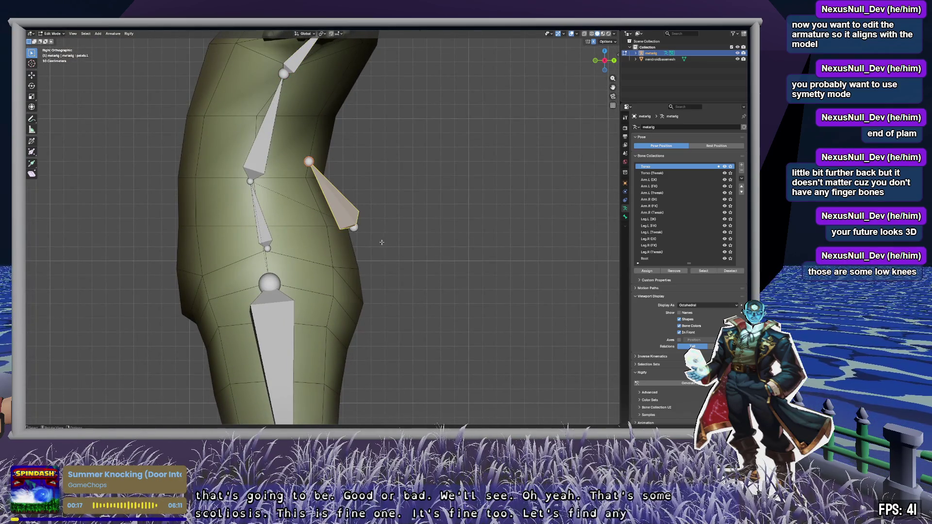
mouse_move(369, 233)
middle_mouse_down()
mouse_move(366, 216)
mouse_move(433, 220)
mouse_move(410, 248)
mouse_move(338, 216)
mouse_move(297, 179)
middle_mouse_up()
left_click(365, 193)
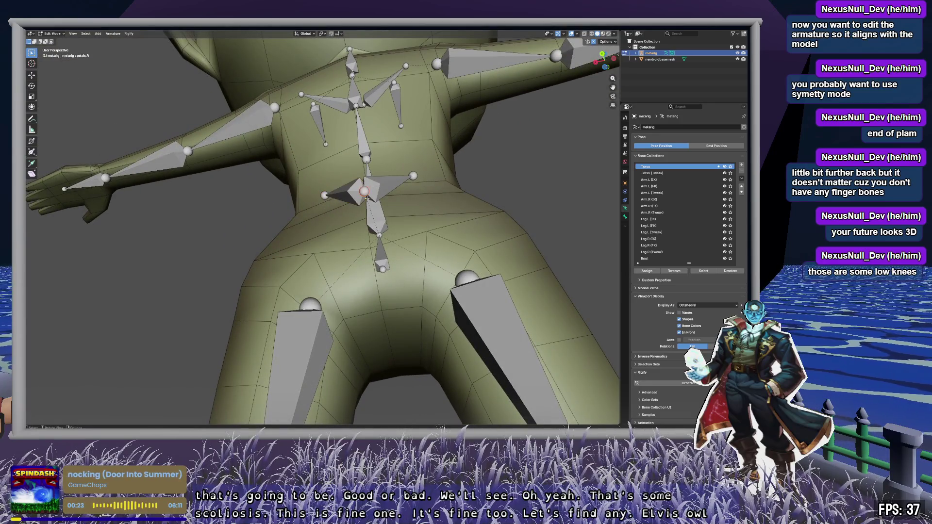
Step: Move the pelvis.R bone higher and outward
left_click(368, 222)
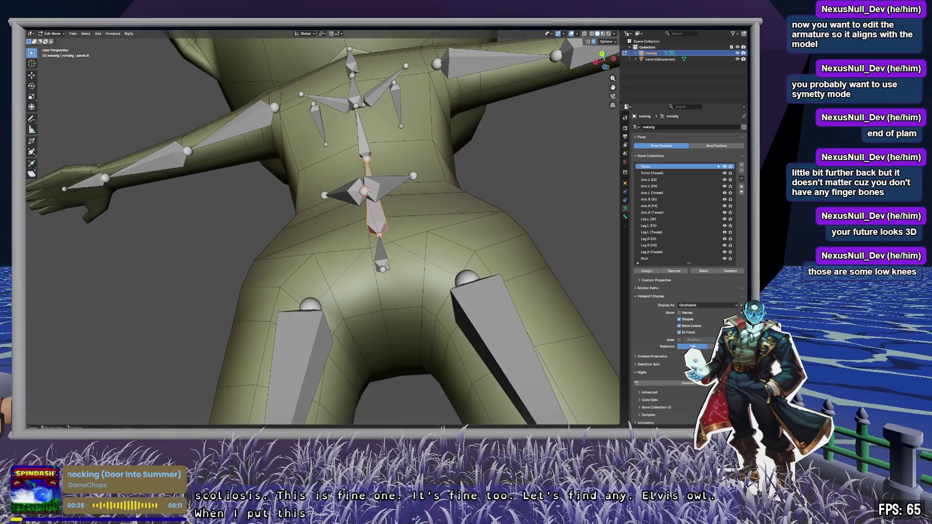
mouse_move(368, 192)
middle_mouse_down()
mouse_move(398, 240)
mouse_move(515, 266)
mouse_move(485, 308)
middle_mouse_up()
key("g")
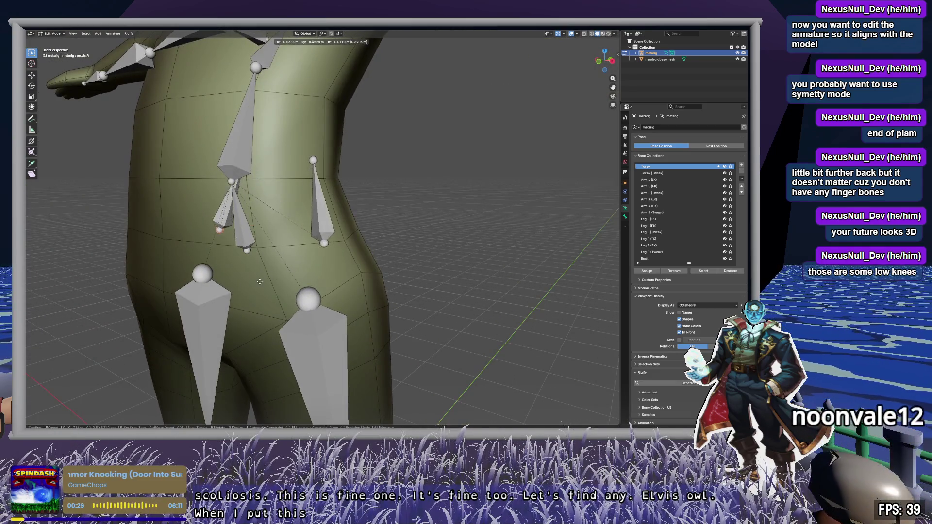
left_click(308, 234)
Step: In right orthographic view, pull the lower spine joint back toward the back
mouse_move(362, 244)
middle_mouse_down()
mouse_move(291, 231)
mouse_move(326, 234)
middle_mouse_up()
left_click(291, 231)
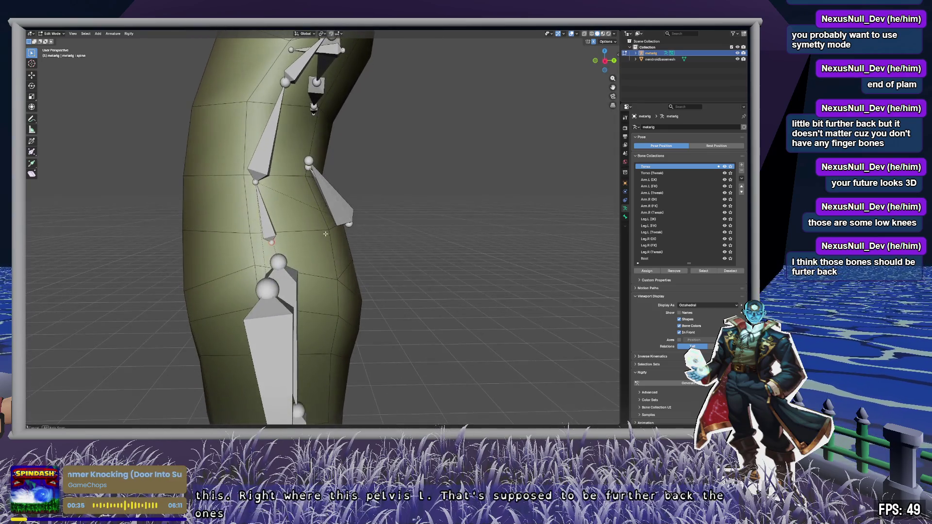
left_click(605, 61)
key("g")
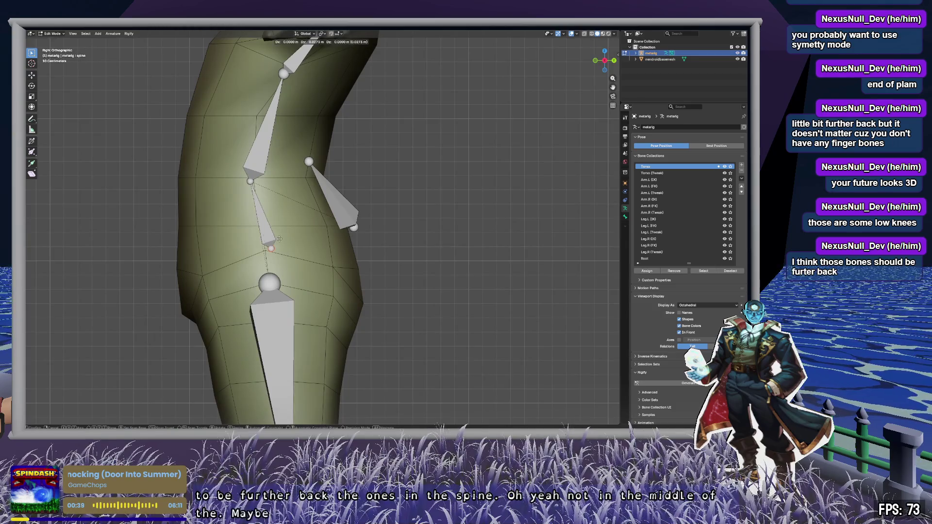
left_click(324, 220)
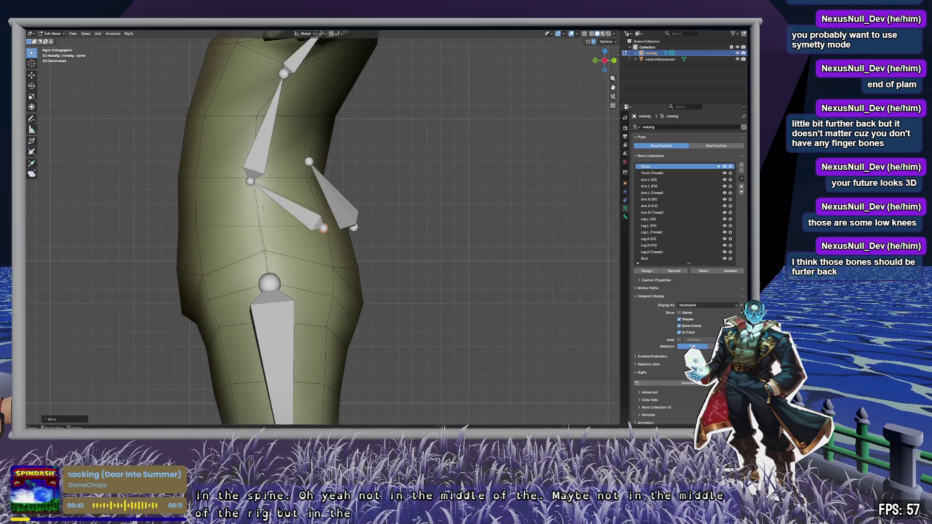
left_click_drag(251, 182, 305, 178)
Step: Push the spine.001 and spine.002 joints down and back toward the chibi's back
middle_click_drag(333, 93, 250, 215, "shift")
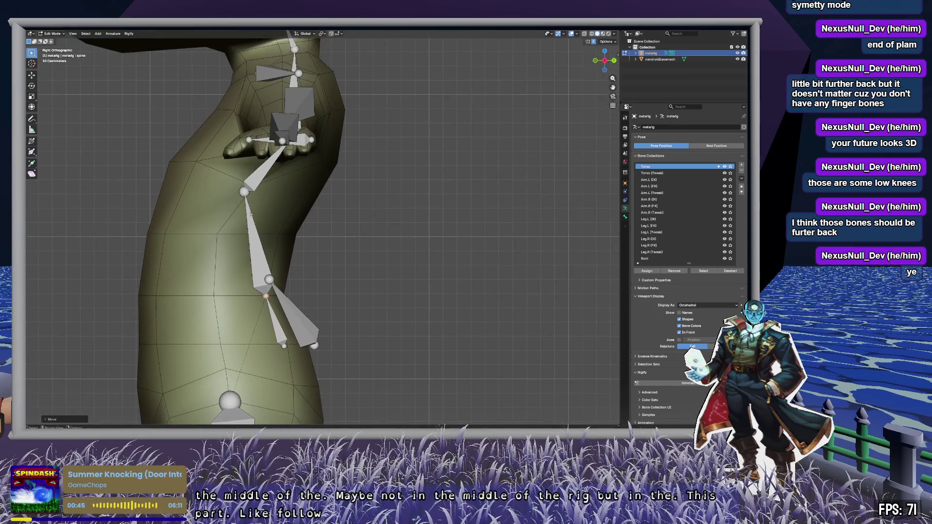
left_click_drag(243, 191, 280, 227)
mouse_move(291, 225)
middle_mouse_down()
mouse_move(359, 217)
mouse_move(252, 209)
mouse_move(194, 165)
mouse_move(242, 222)
mouse_move(279, 224)
mouse_move(243, 221)
mouse_move(384, 192)
mouse_move(437, 194)
middle_mouse_up()
left_click(354, 191)
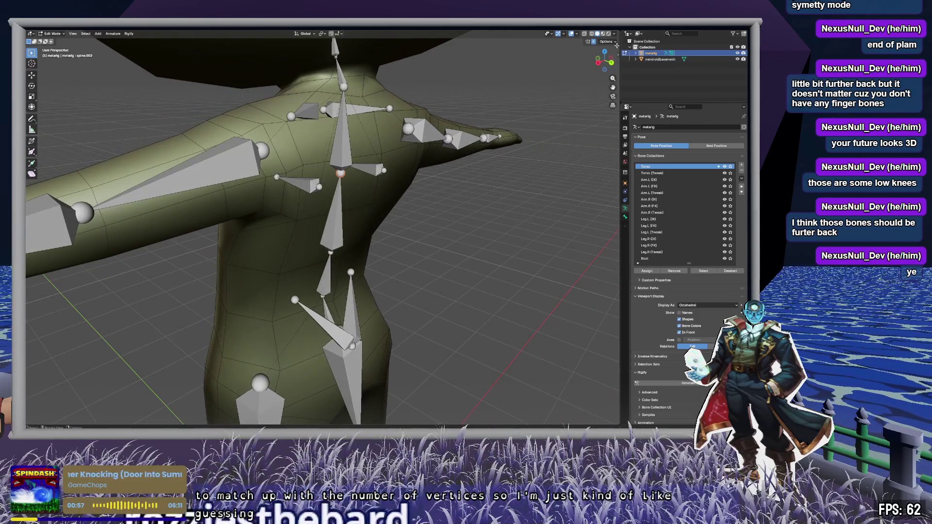
left_click(597, 63)
key("g")
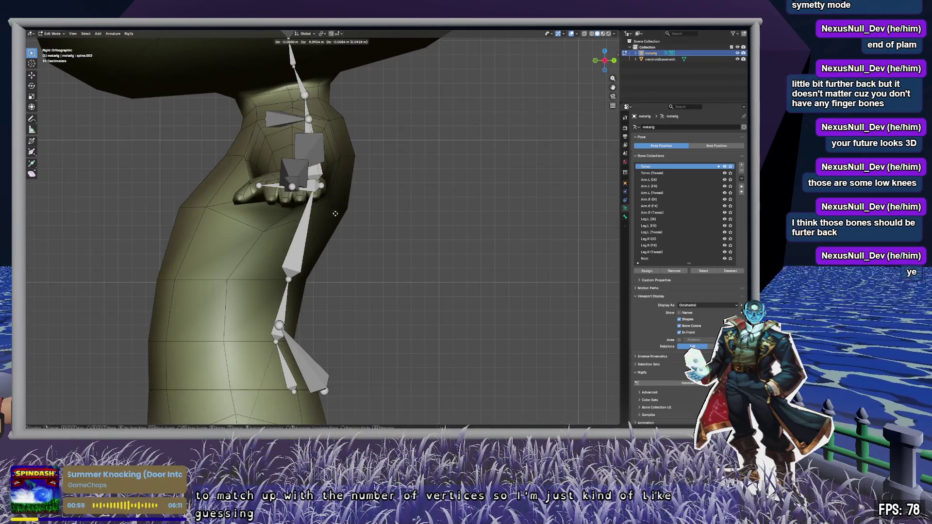
left_click(364, 232)
Step: Move the upper spine joint back to sit near the neck
middle_click_drag(375, 166, 355, 221, "shift")
left_click(274, 146)
key("g")
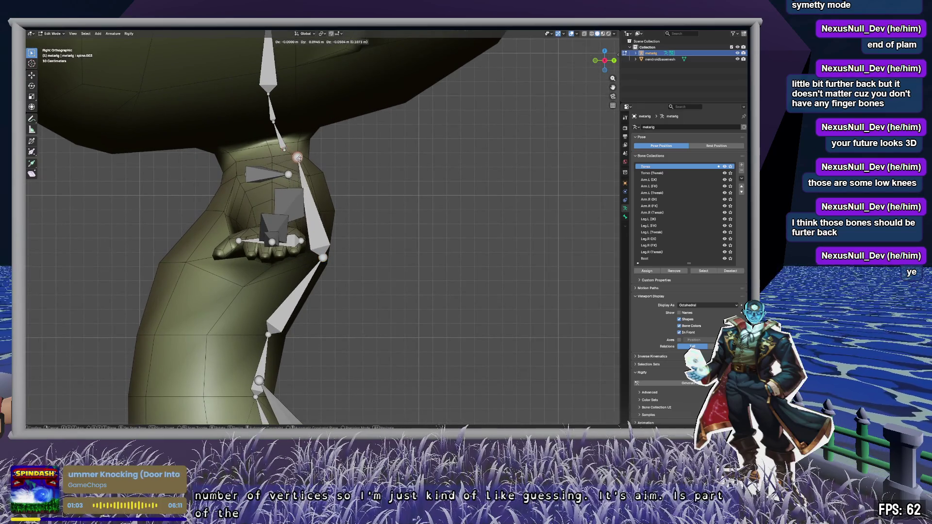
left_click(304, 155)
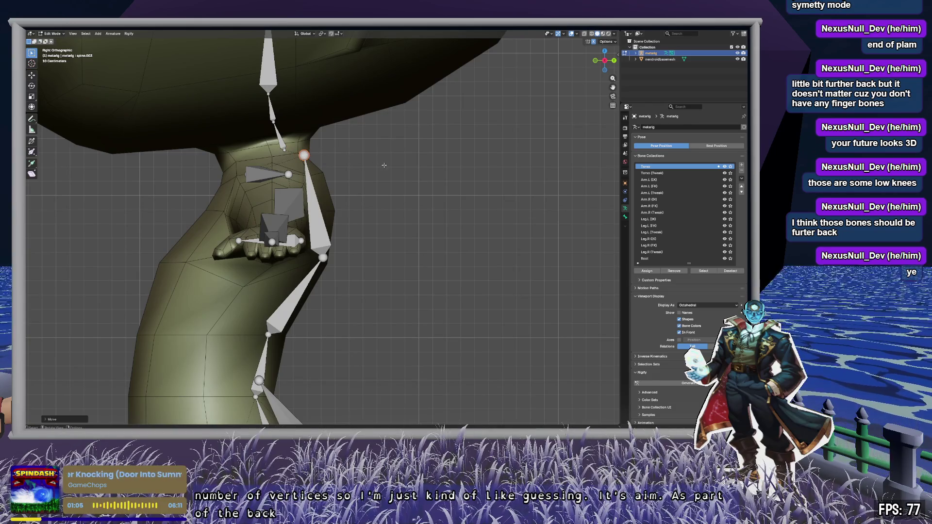